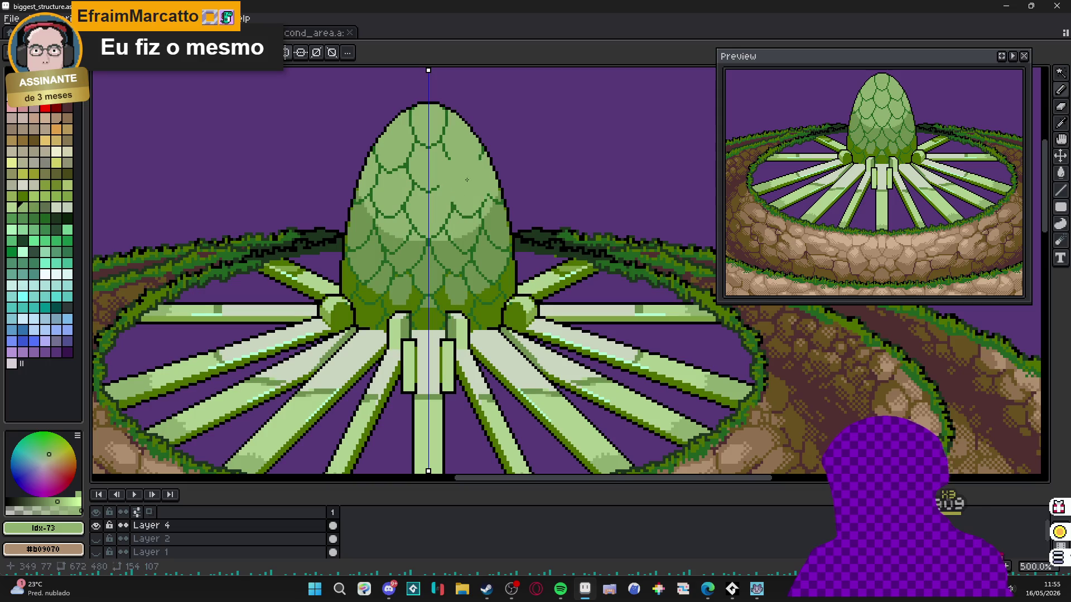
- Eyedrop the egg's mid-green #709050 and touch up a pixel beside the egg's outline
scroll(471, 184, up, 5)
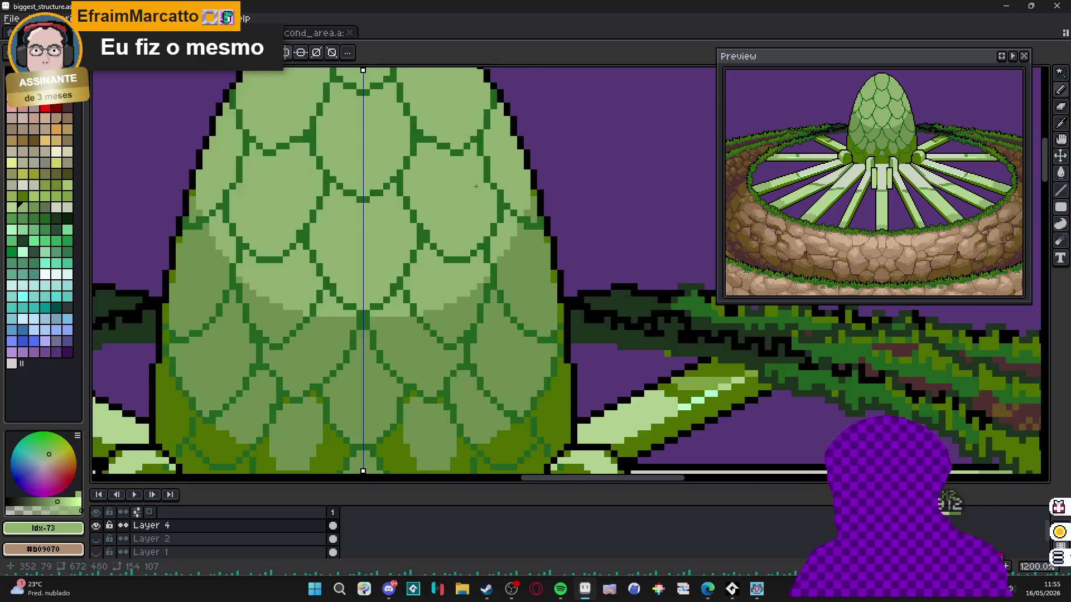
alt+click(504, 237)
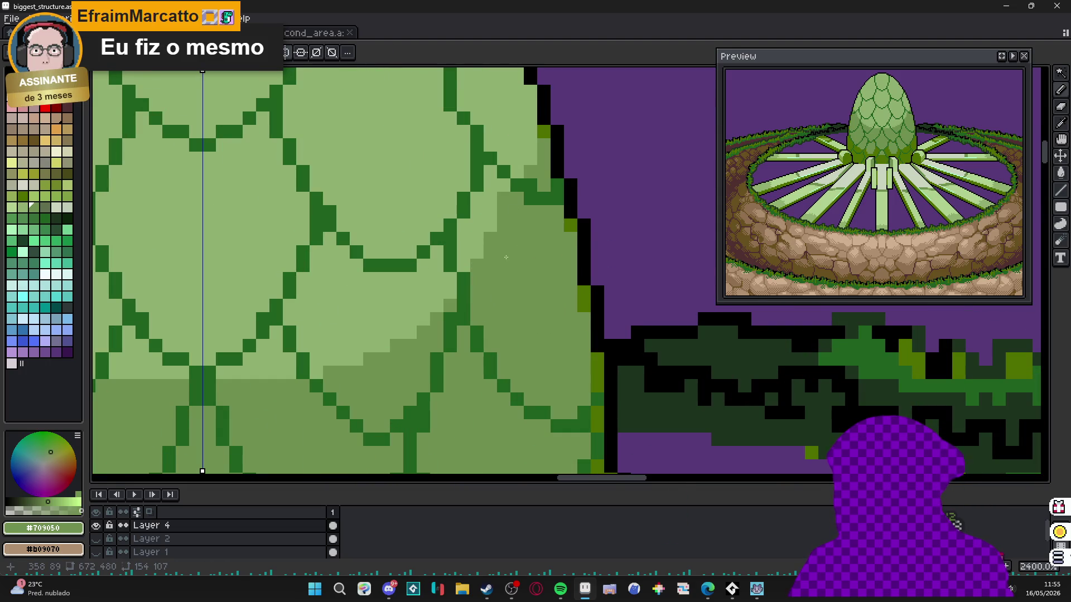
click(448, 304)
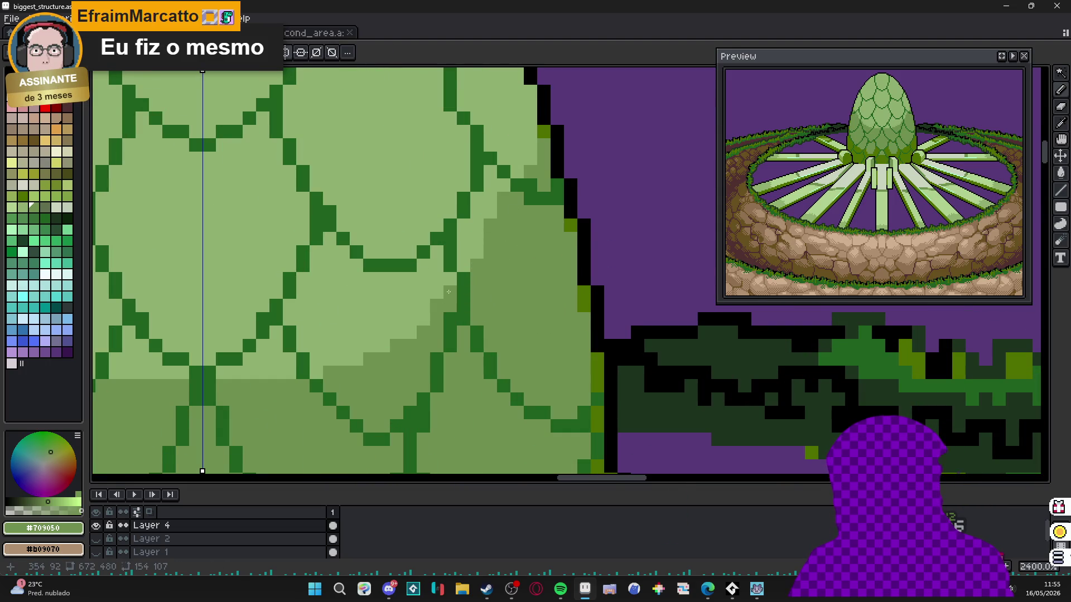
- Paint lighter green highlights onto the egg's upper-left scales, mirrored to the right side
scroll(266, 372, down, 5)
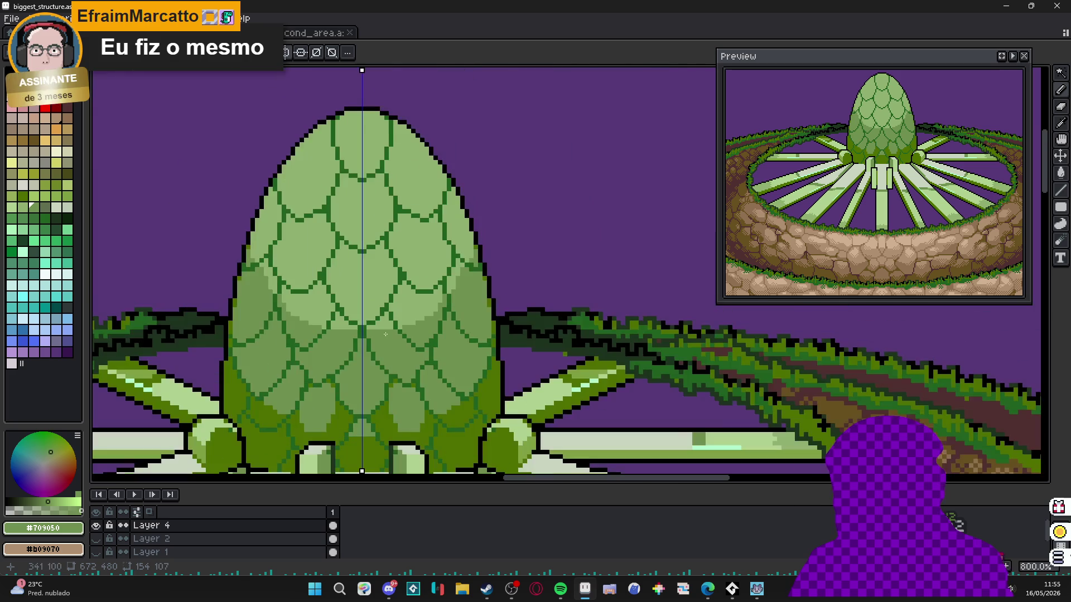
scroll(320, 306, up, 3)
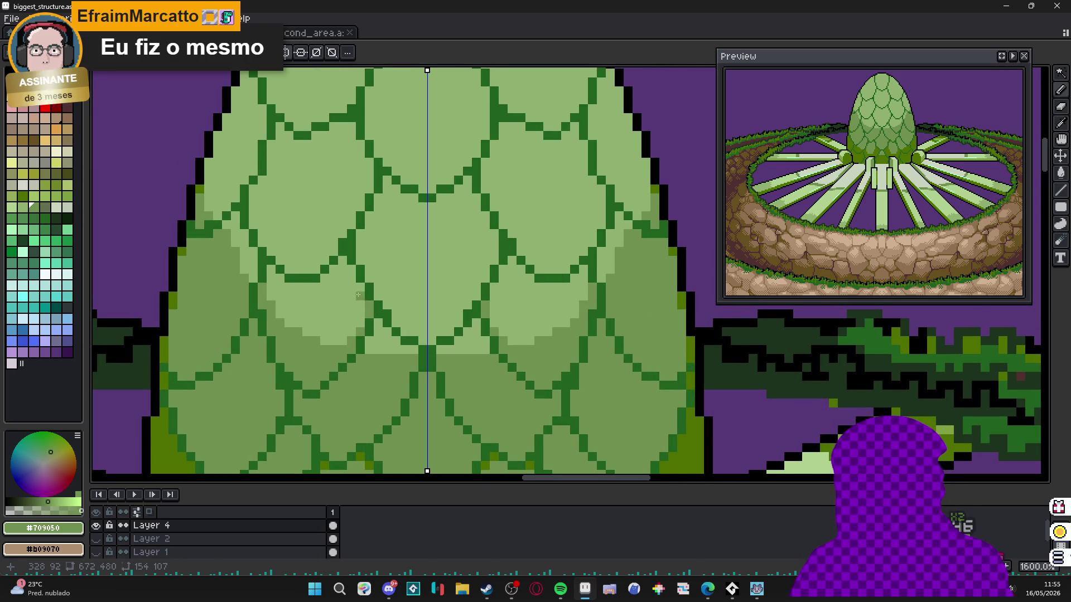
scroll(306, 278, down, 4)
scroll(311, 303, up, 2)
scroll(313, 329, down, 2)
scroll(302, 279, up, 4)
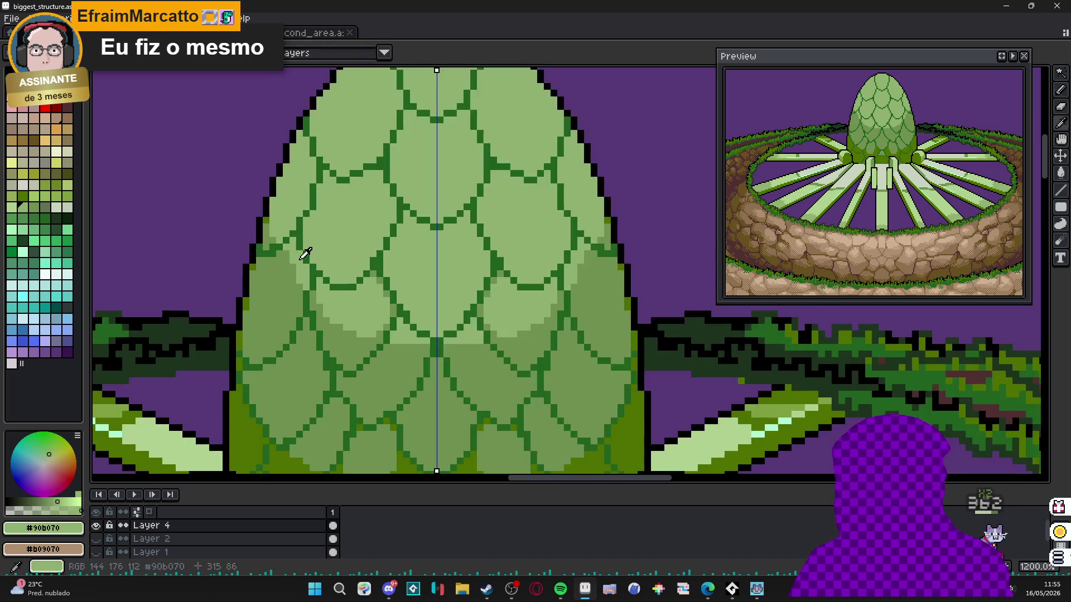
mouse_move(298, 263)
mouse_down()
mouse_move(278, 284)
mouse_move(282, 248)
mouse_move(268, 291)
mouse_move(291, 296)
mouse_move(267, 335)
mouse_up()
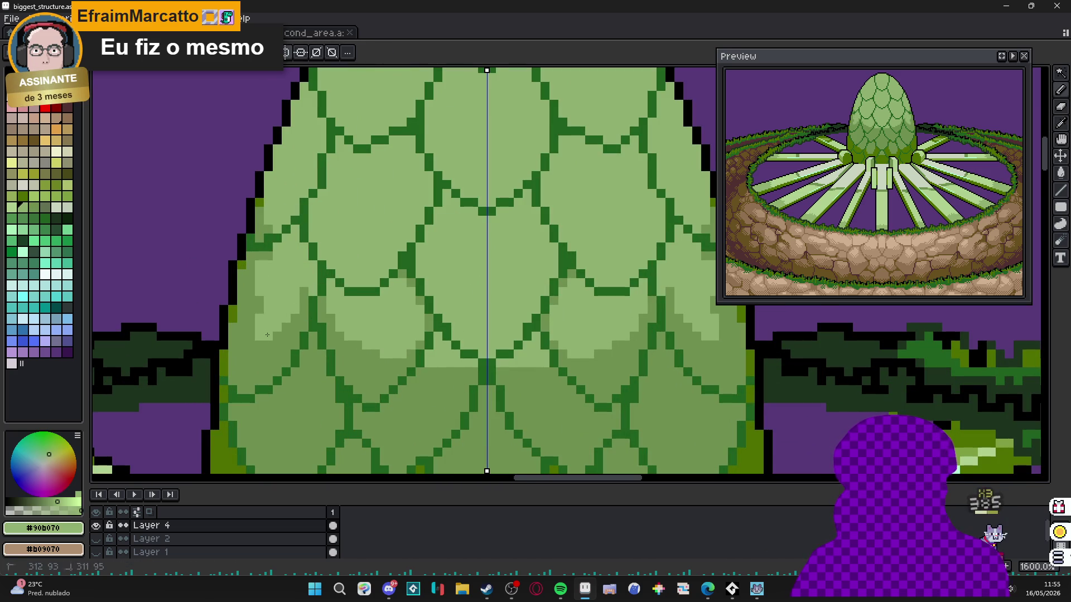
- Sample the egg's dark green #507000 and switch to the rectangular marquee
scroll(272, 325, down, 3)
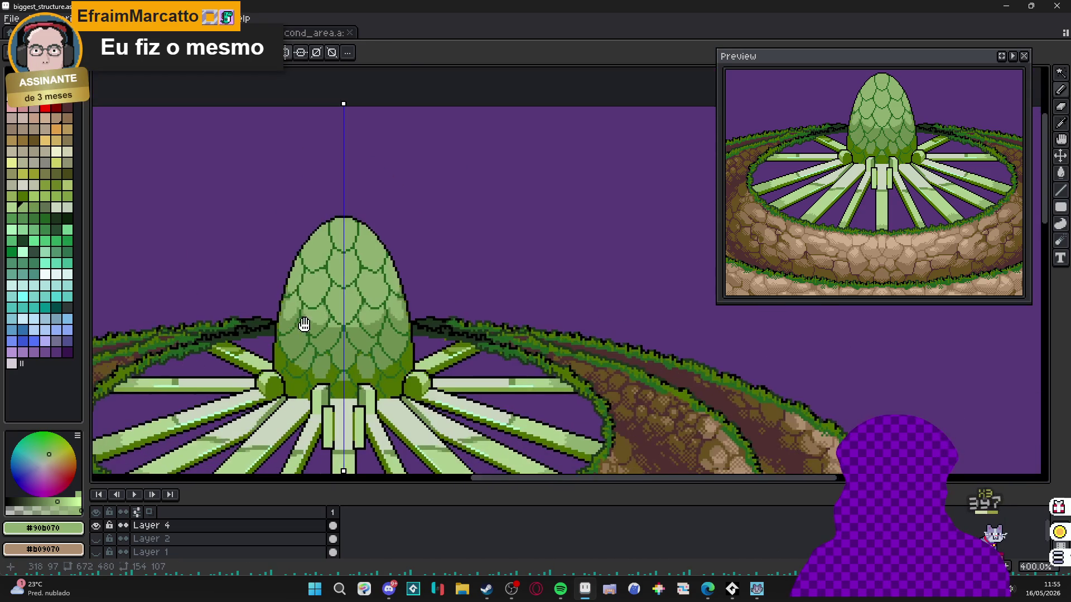
scroll(310, 321, up, 1)
scroll(311, 325, down, 1)
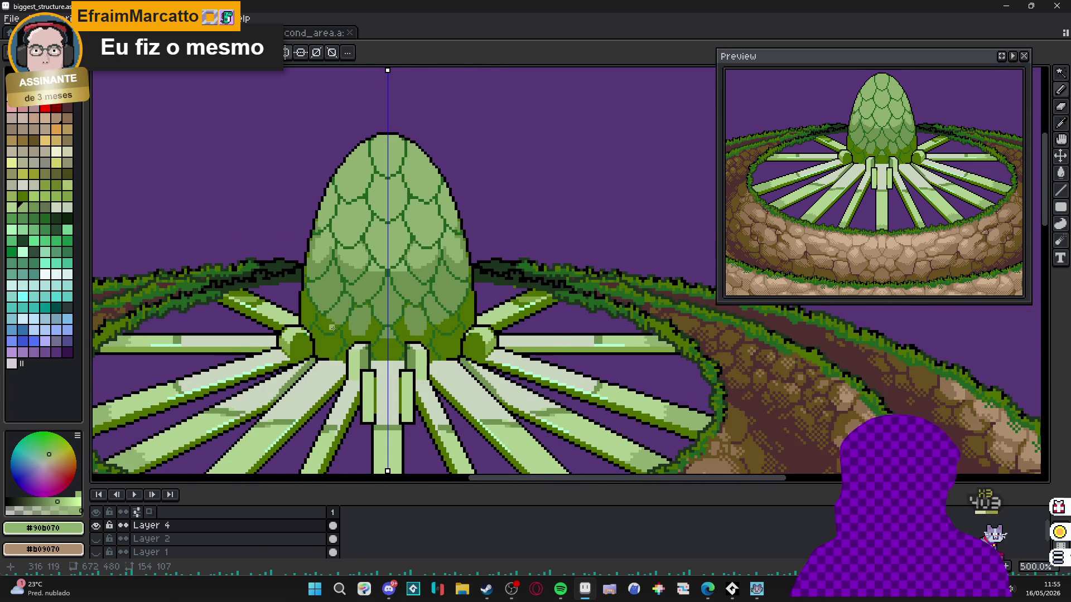
scroll(325, 324, up, 1)
alt+click(326, 324)
key(m)
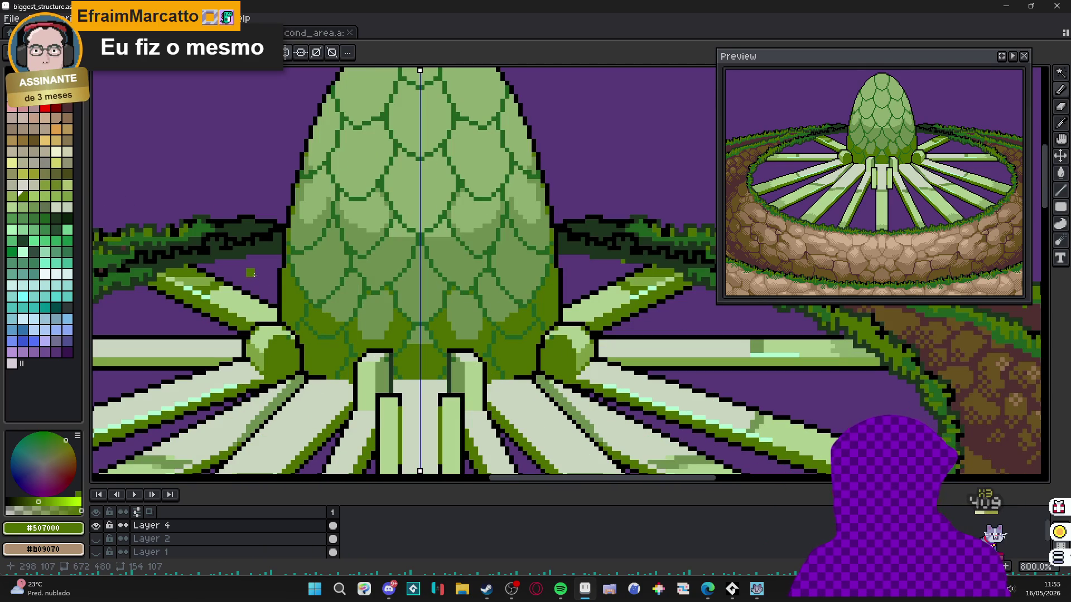
- Eyedrop the mid-green #709050 from an egg scale as the foreground colour
scroll(348, 324, up, 2)
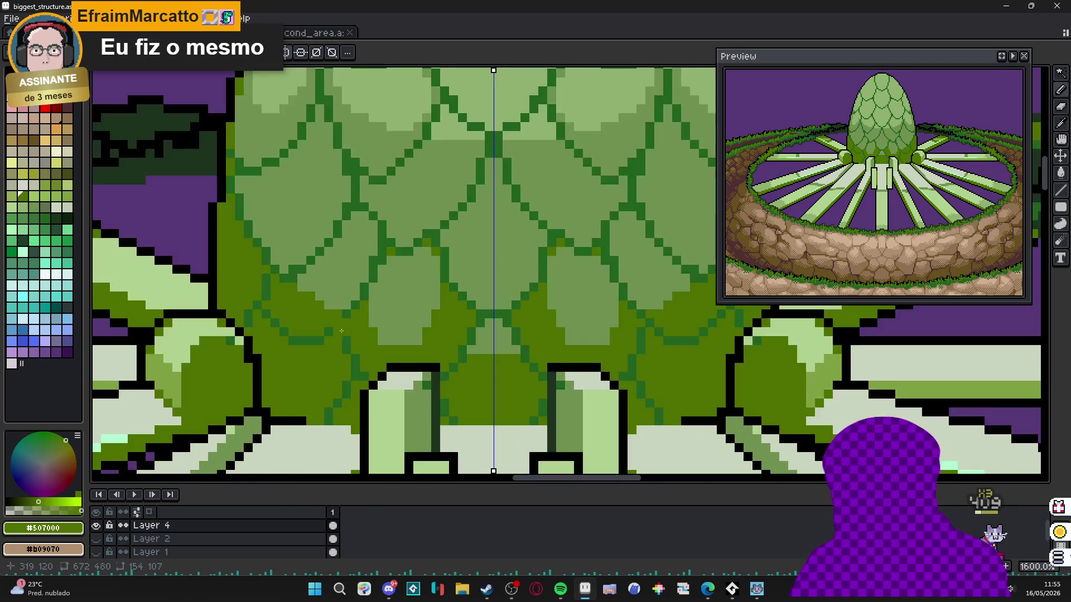
scroll(349, 324, down, 3)
scroll(358, 269, up, 4)
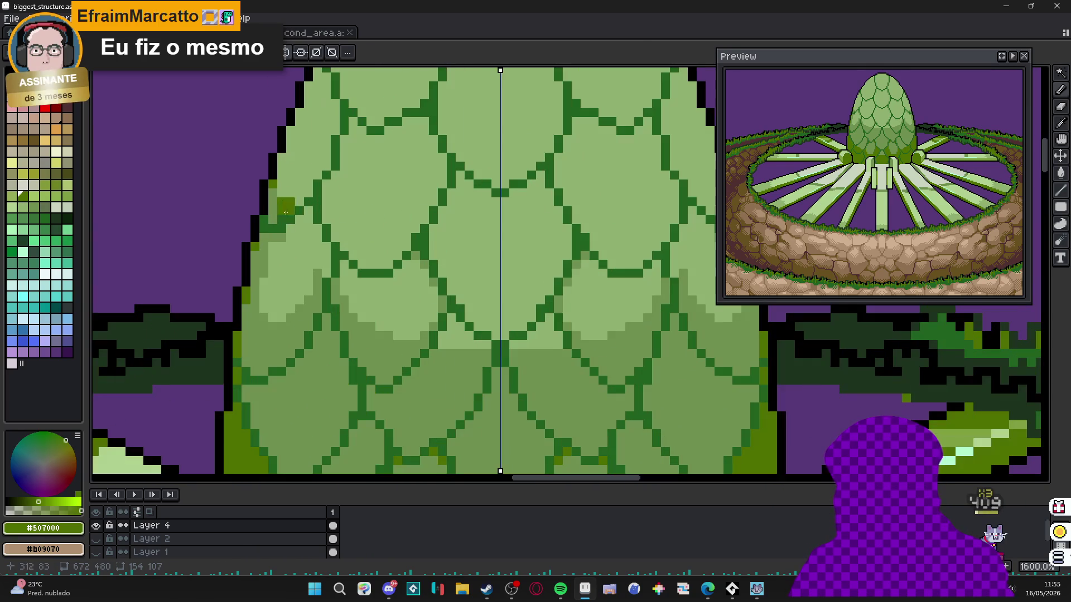
alt+click(292, 227)
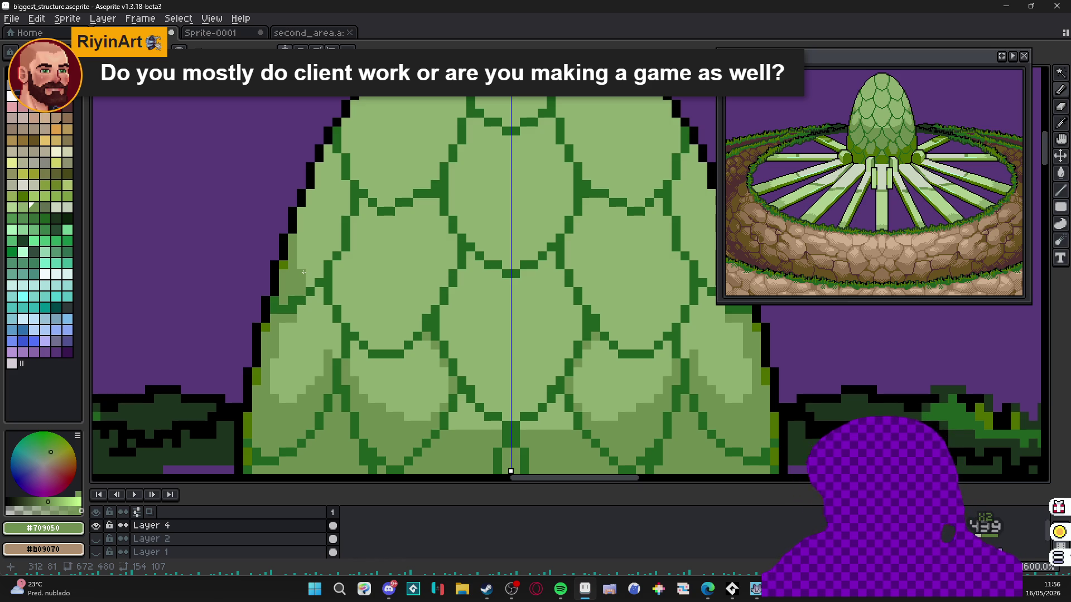
- Zoom around the egg, then bring the Steam store window to the front
scroll(303, 272, down, 5)
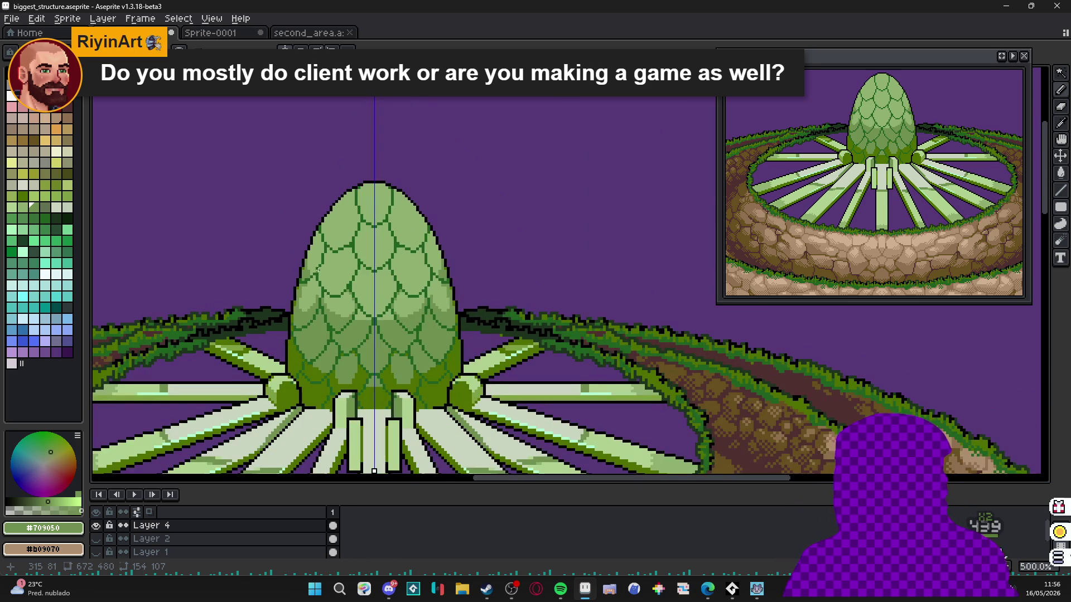
scroll(407, 194, up, 5)
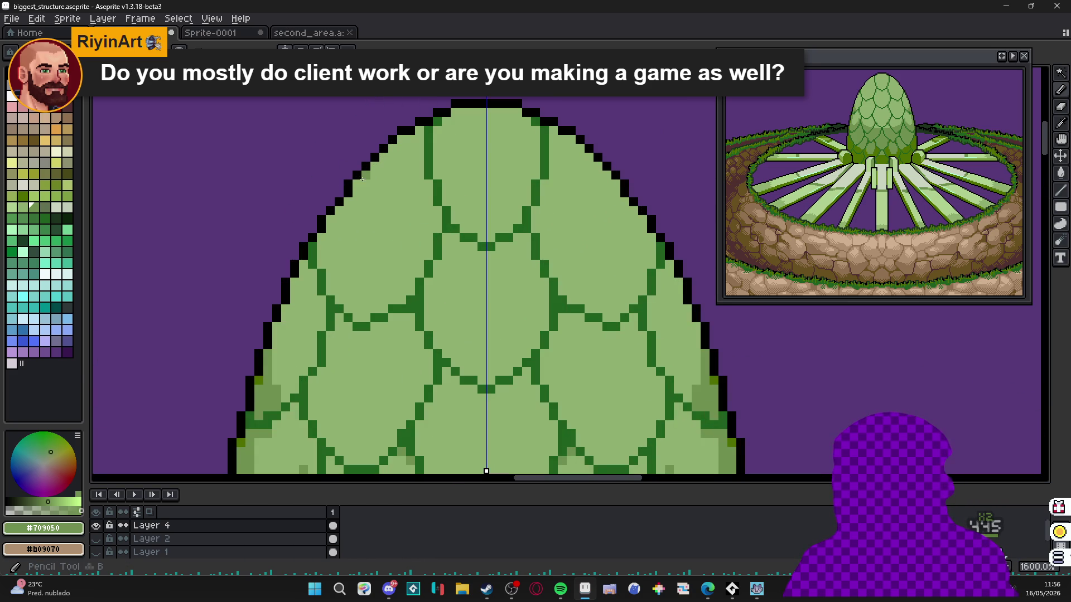
scroll(411, 157, down, 3)
scroll(444, 156, up, 1)
scroll(426, 275, up, 1)
click(485, 598)
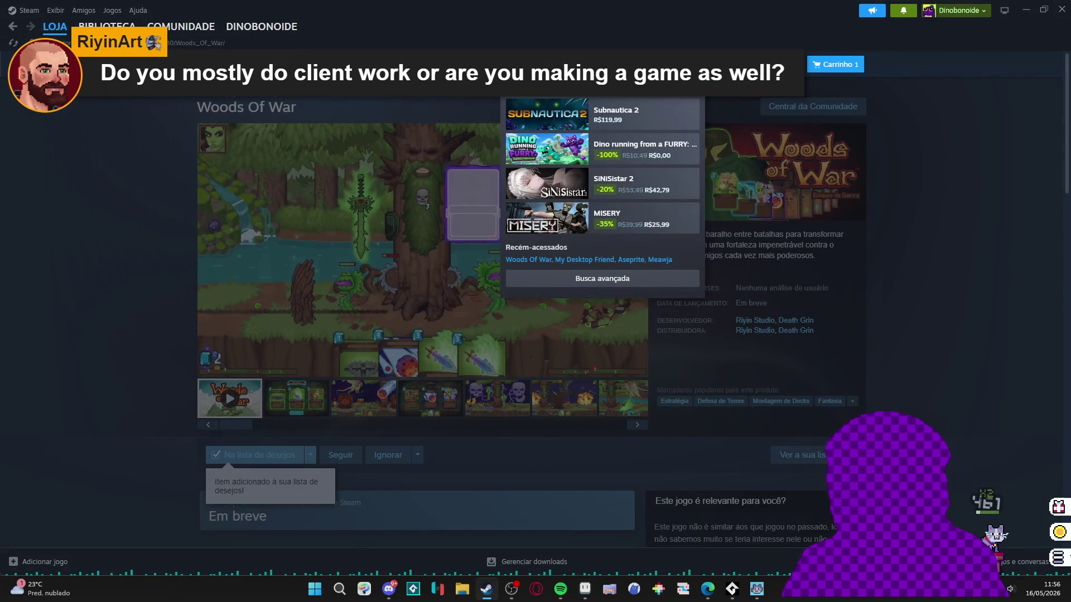
- Search the store for 'dininho' and open the Dininho Adventures: Definitive Edition page
text(dininho)
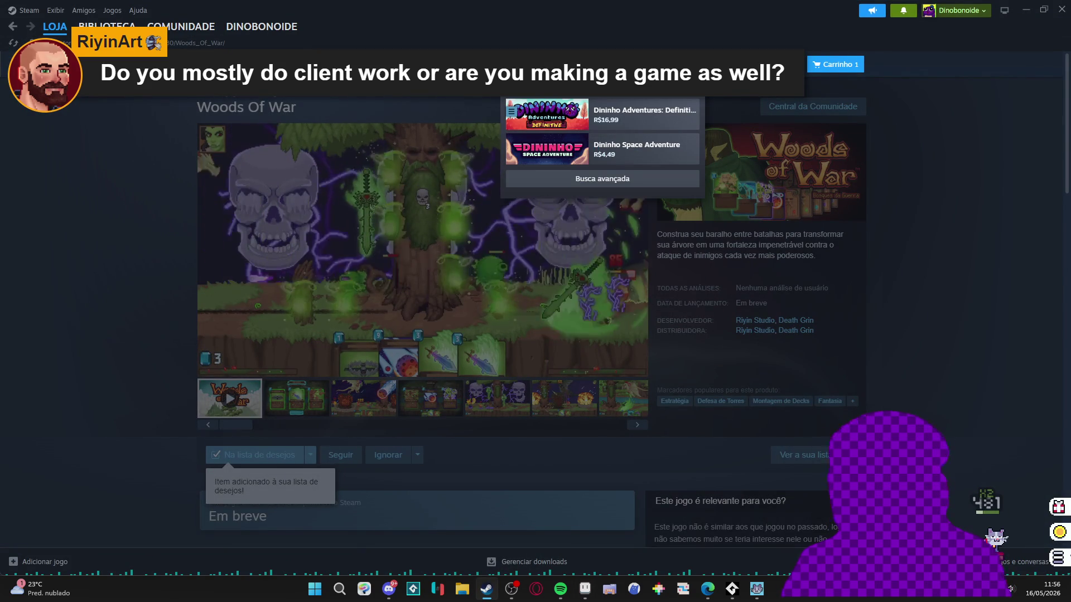
click(642, 114)
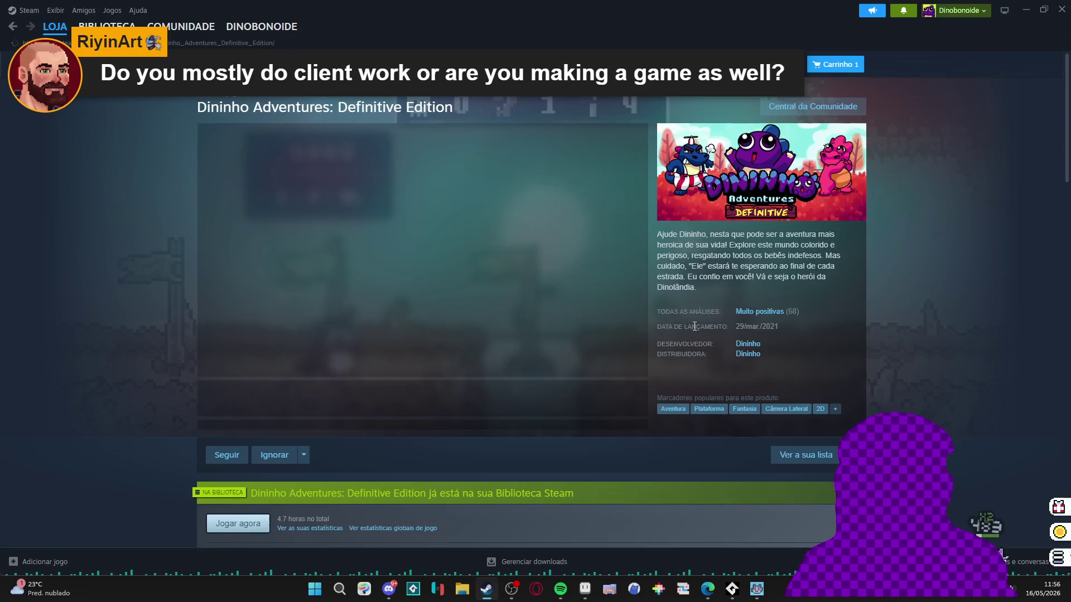
right_click(901, 323)
click(872, 393)
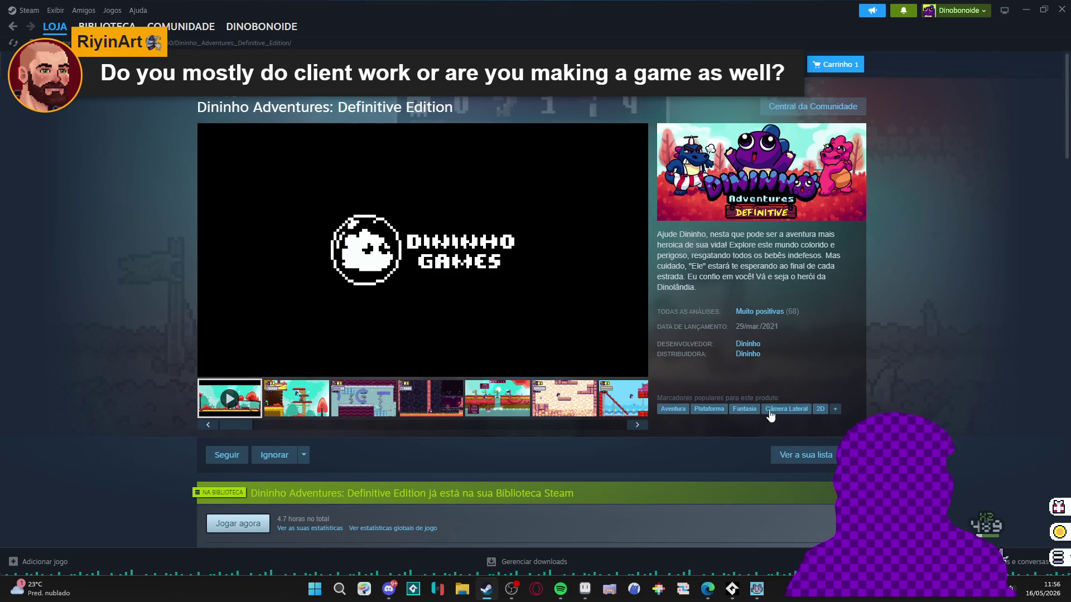
- Show all games from developer Dininho and reload the results page
scroll(512, 383, down, 2)
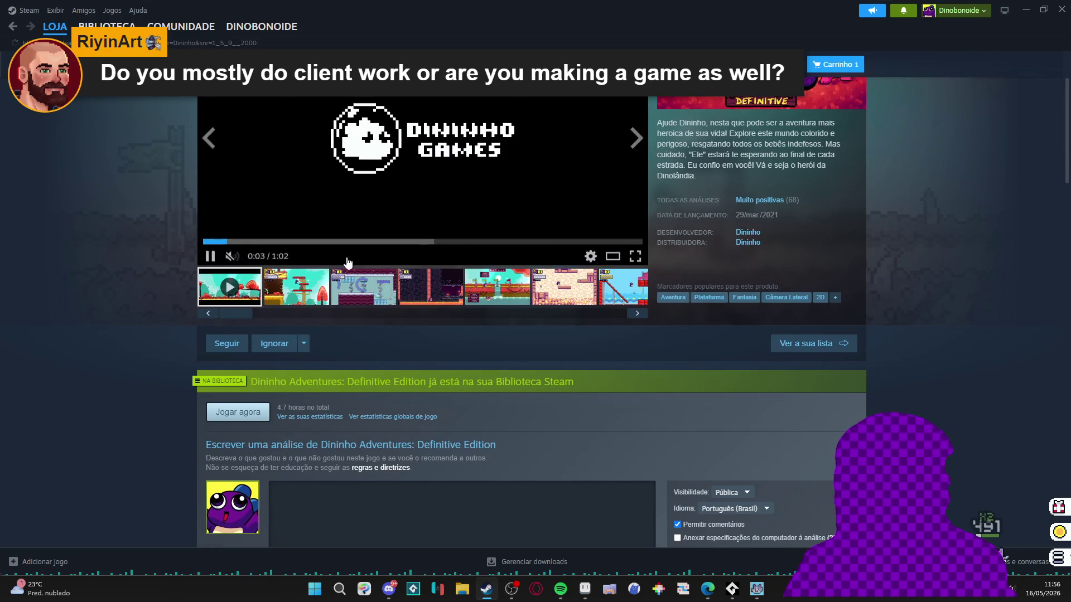
click(747, 232)
right_click(68, 288)
click(134, 344)
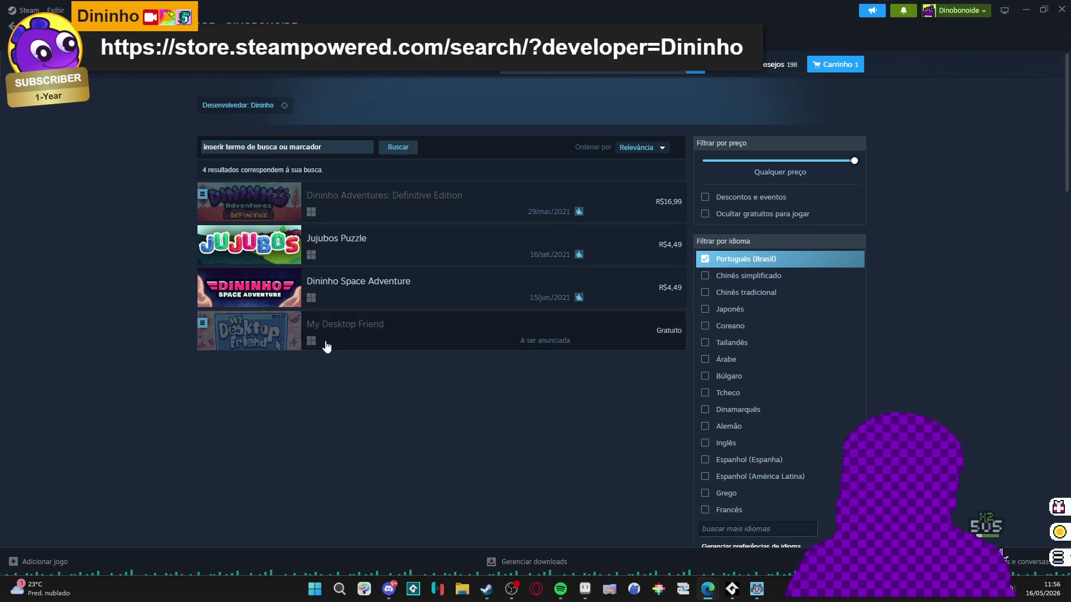
- Open the My Desktop Friend store page, then the desktop pet's inventory menu
click(390, 328)
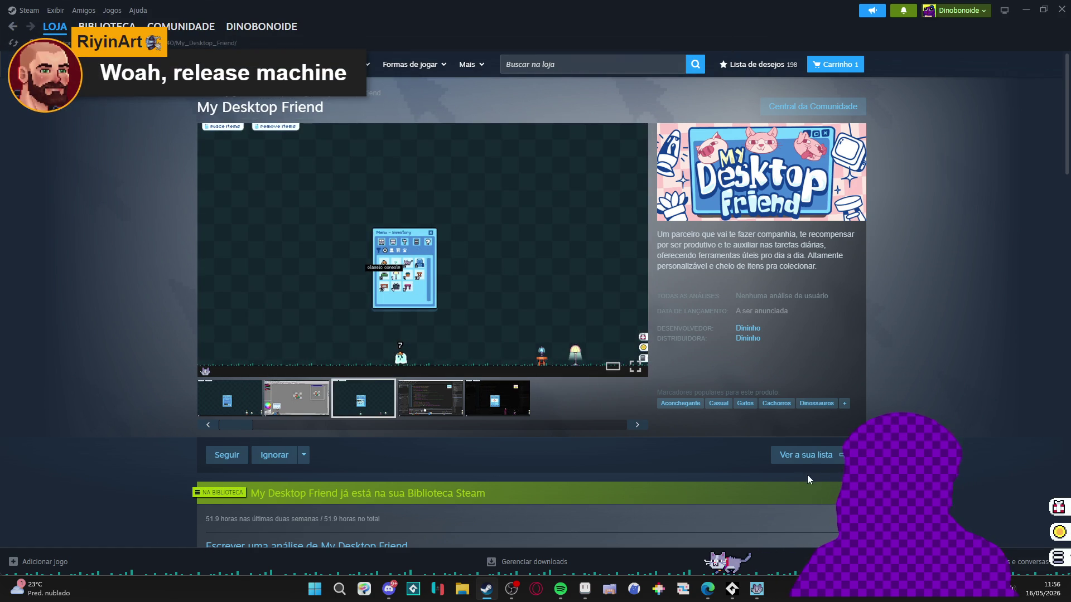
click(1061, 564)
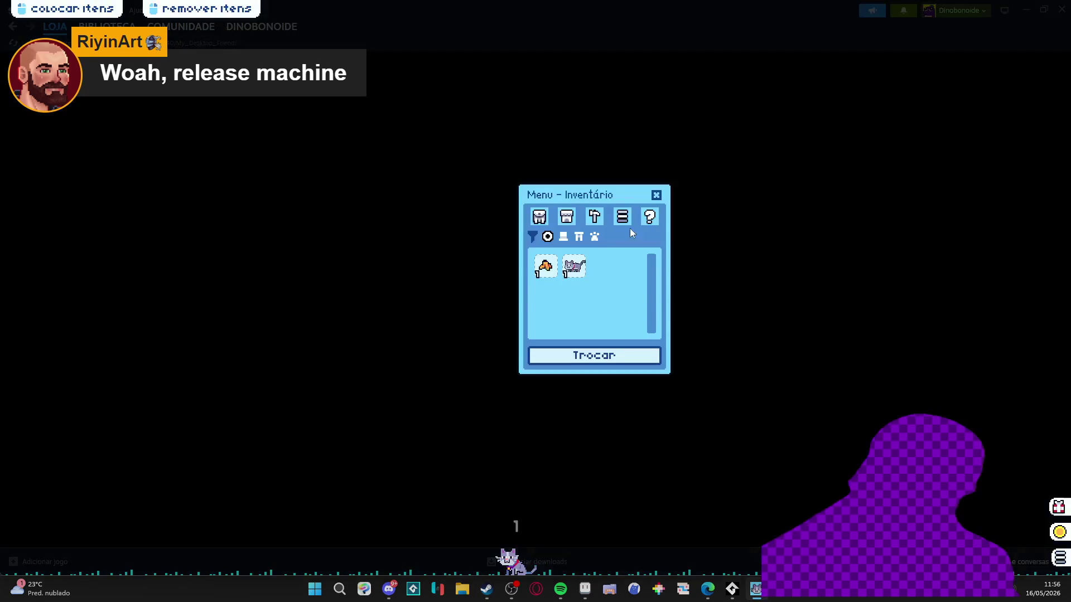
- Move the pet menu panel to the right and switch the app's language to English
drag(597, 202, 874, 193)
click(866, 202)
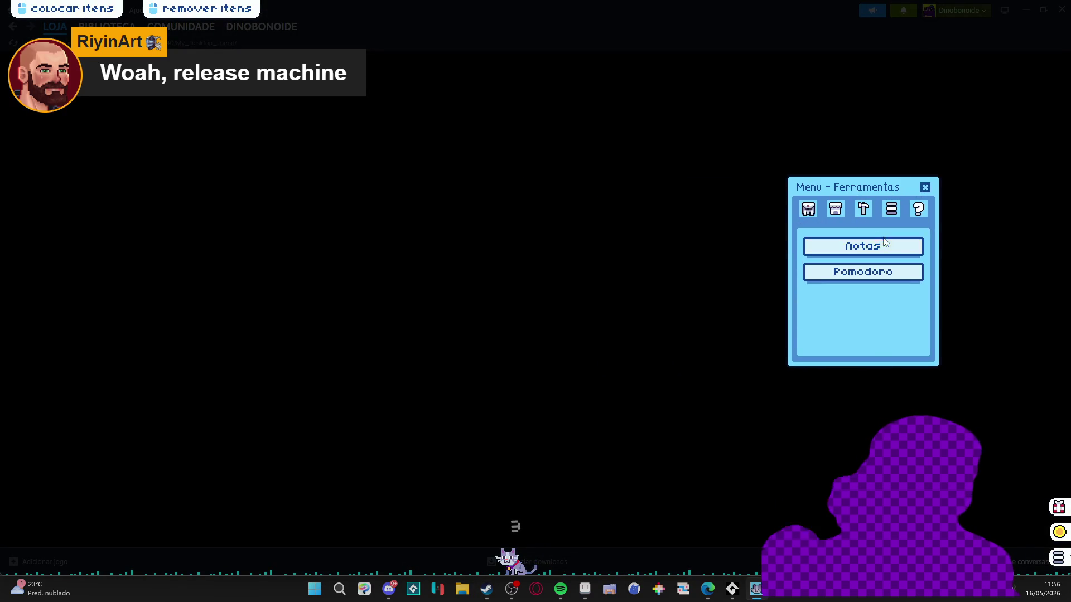
click(873, 246)
click(891, 209)
click(888, 259)
click(863, 277)
- Create a new note on the Notes page and open its date-and-time alarm editor
click(863, 209)
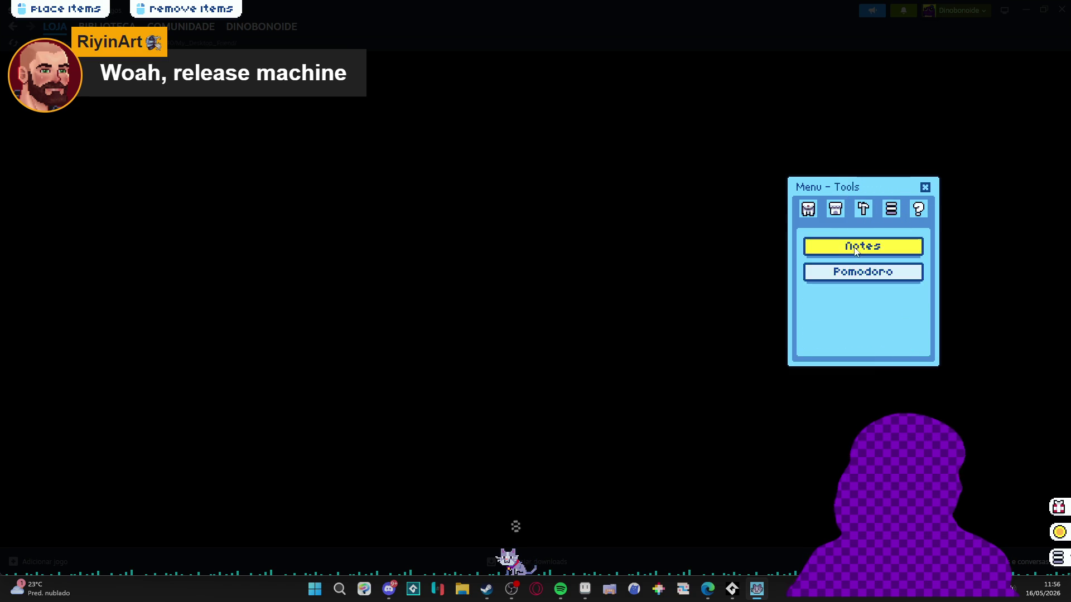
click(862, 242)
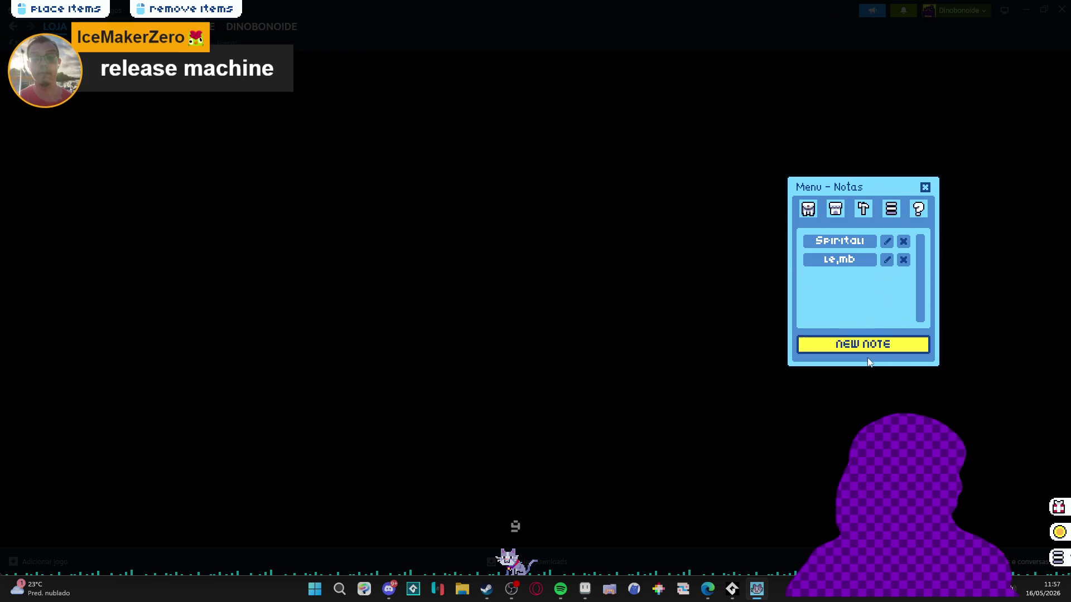
click(852, 347)
text(sdasd)
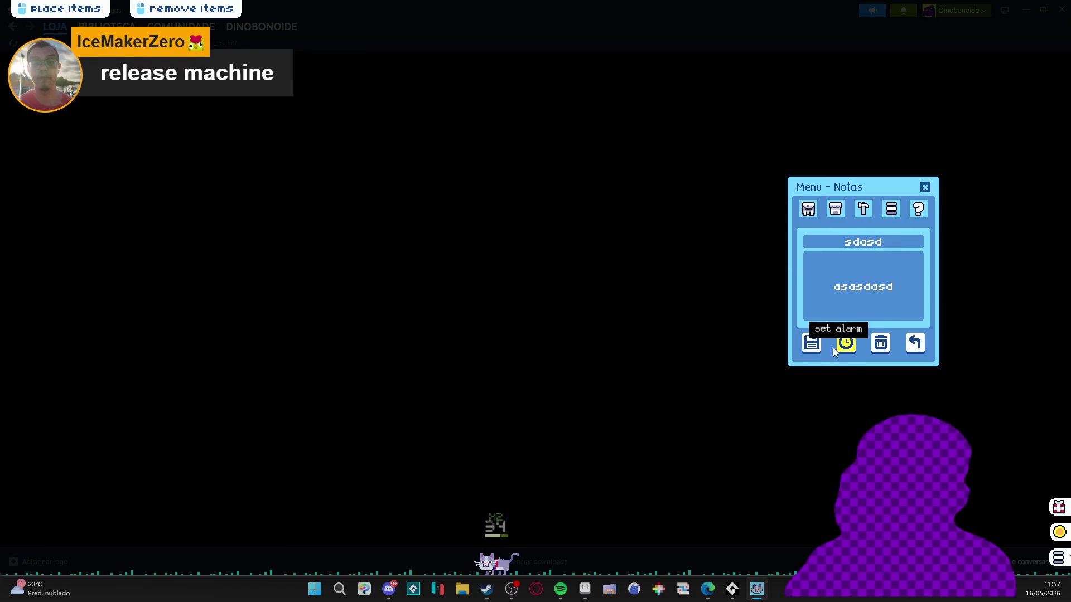
click(845, 343)
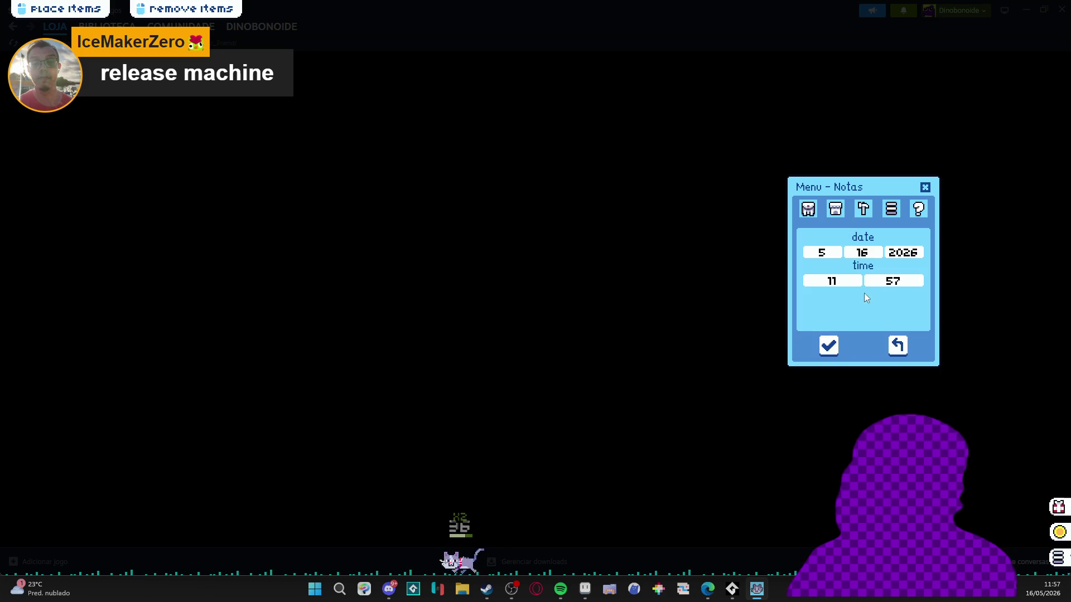
- Set the note alarm's minutes to 41 at first
click(899, 282)
scroll(901, 285, down, 10)
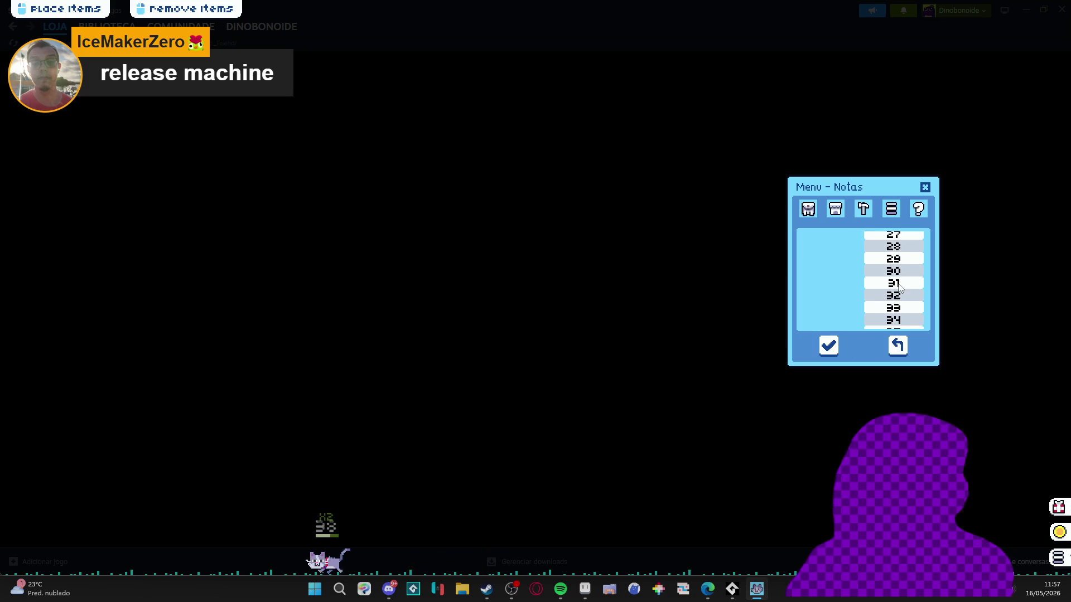
click(904, 291)
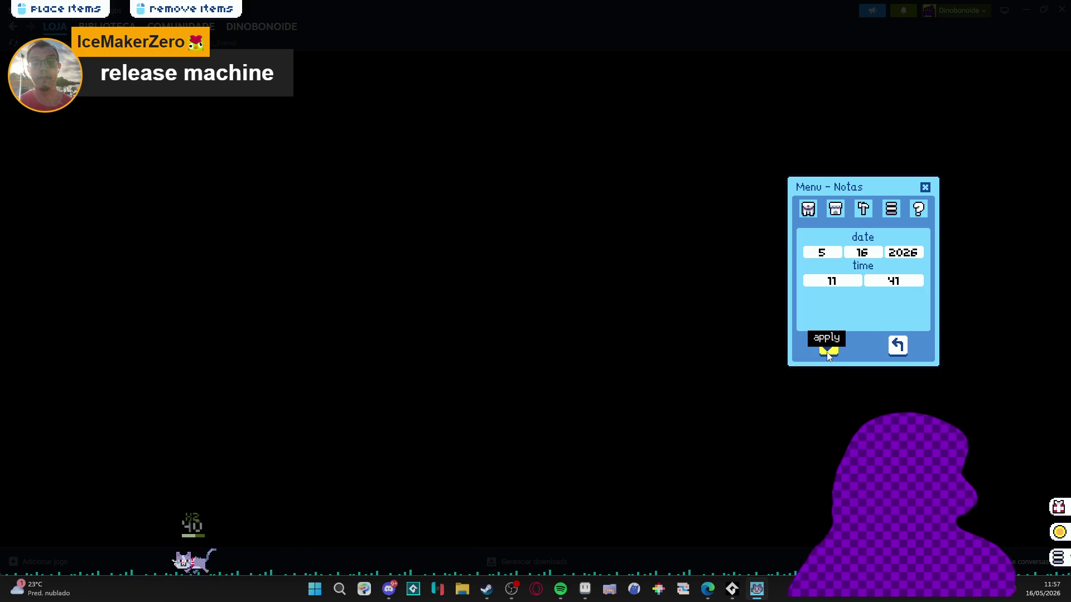
click(892, 283)
click(894, 269)
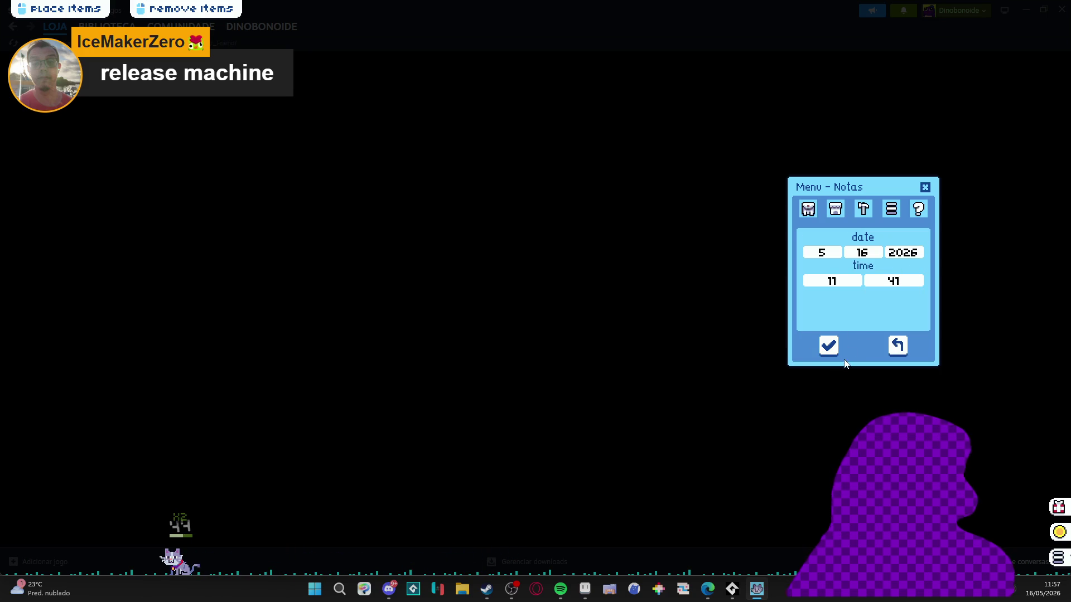
- Change the alarm minutes to 58 (11:58, 5/16/2026) and apply it
click(896, 281)
scroll(901, 293, down, 12)
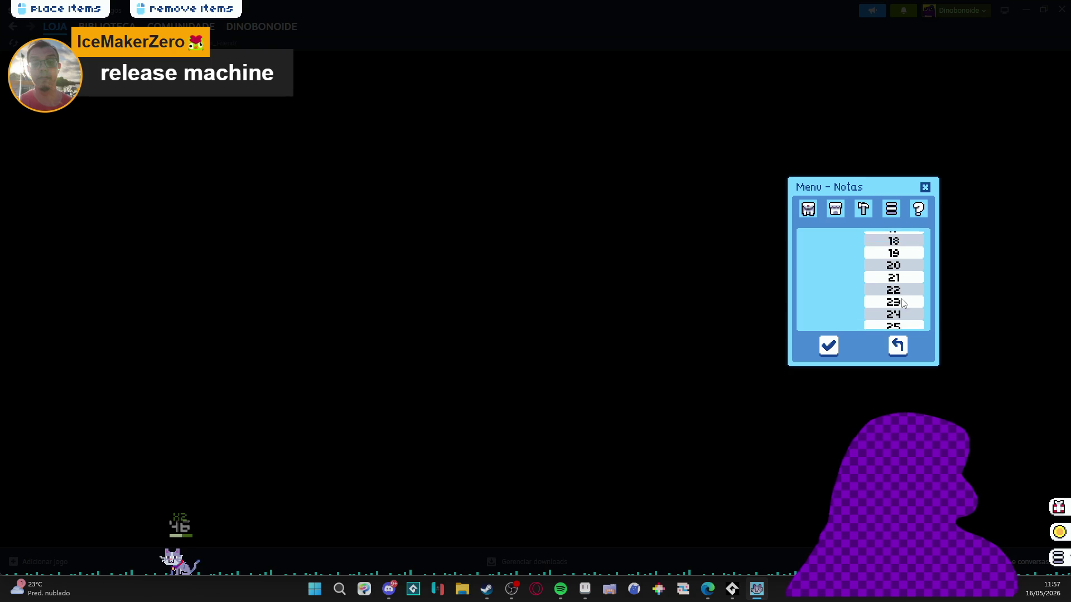
scroll(908, 302, down, 2)
click(906, 308)
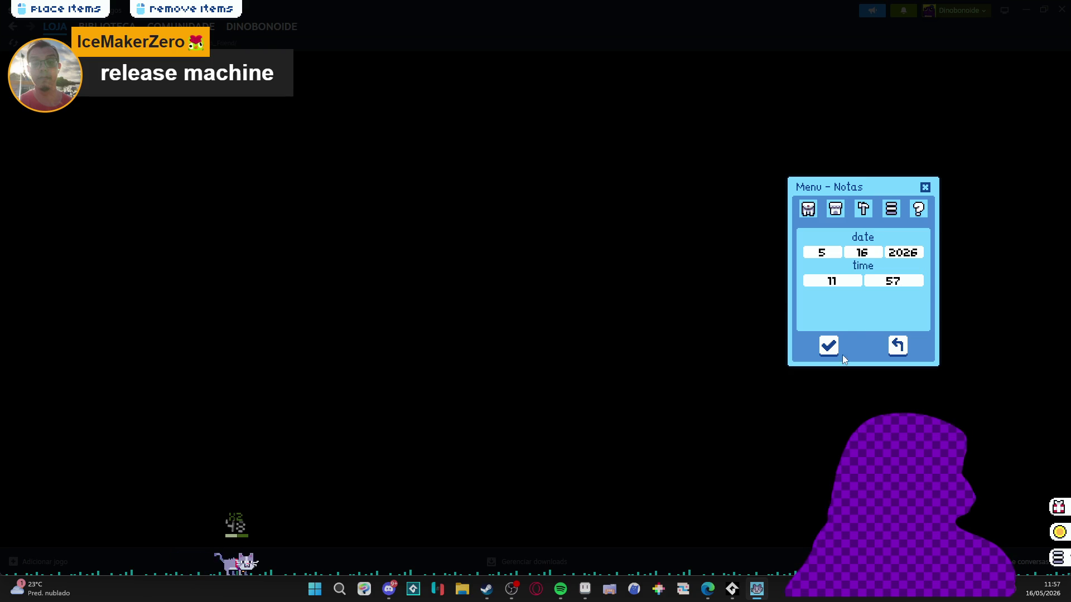
click(908, 282)
scroll(904, 283, down, 14)
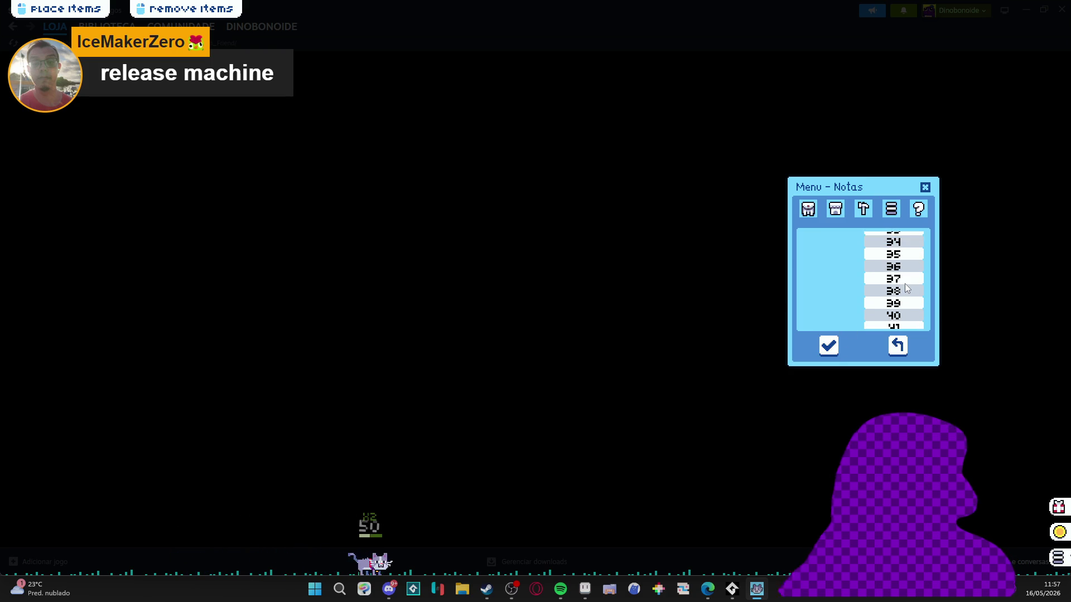
click(902, 303)
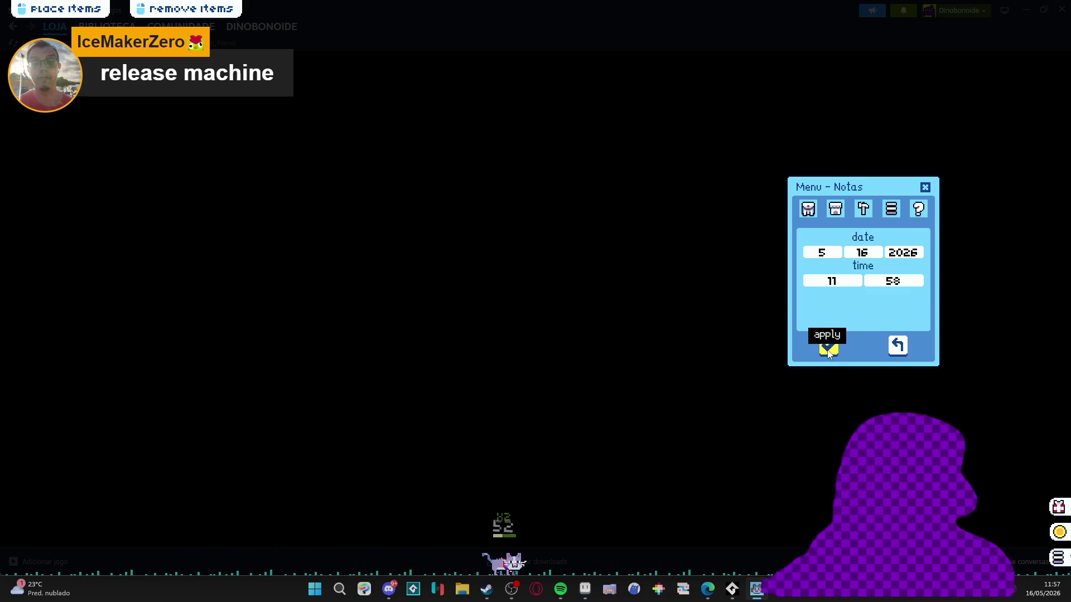
click(829, 346)
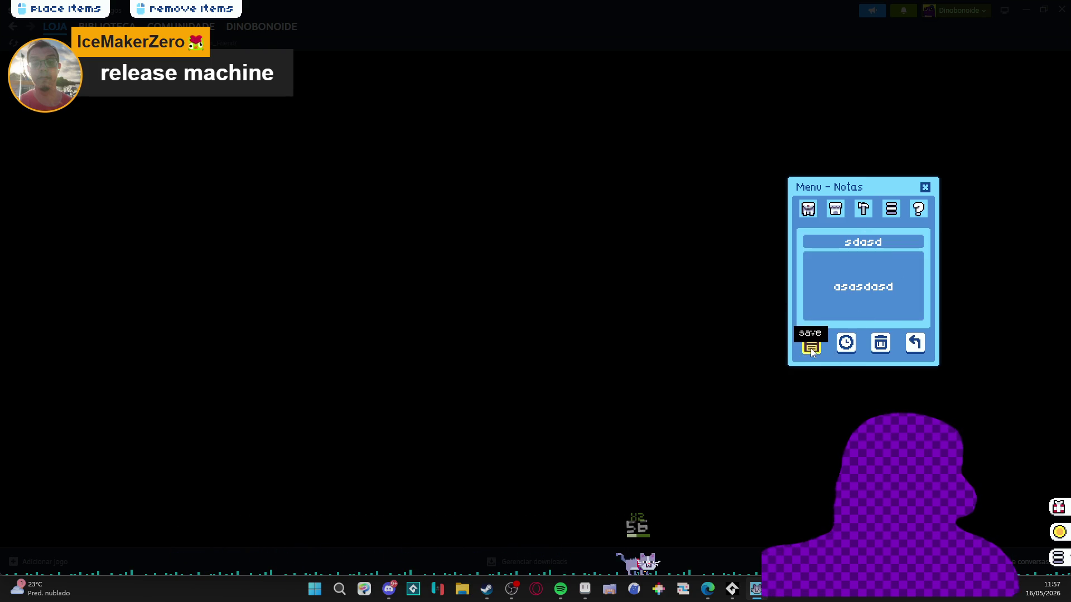
- Open the Tools list and start a Pomodoro timer widget
click(892, 209)
click(863, 209)
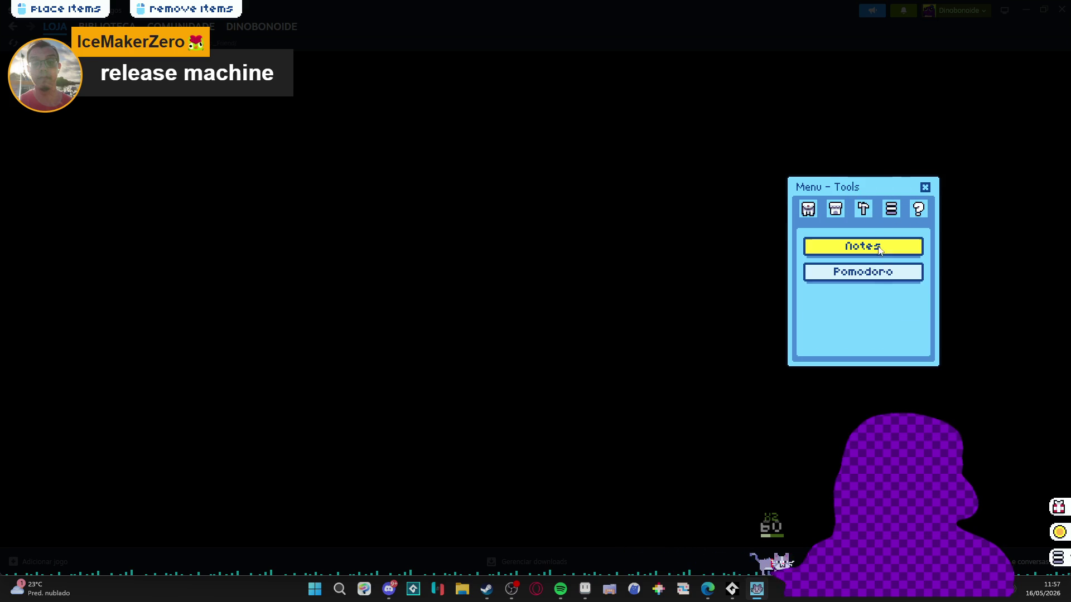
click(864, 270)
- Move the Pomodoro timer to the top-left corner, start it, then check the pet inventory
mouse_move(818, 464)
mouse_down()
mouse_move(50, 96)
mouse_move(28, 60)
mouse_move(73, 93)
mouse_up()
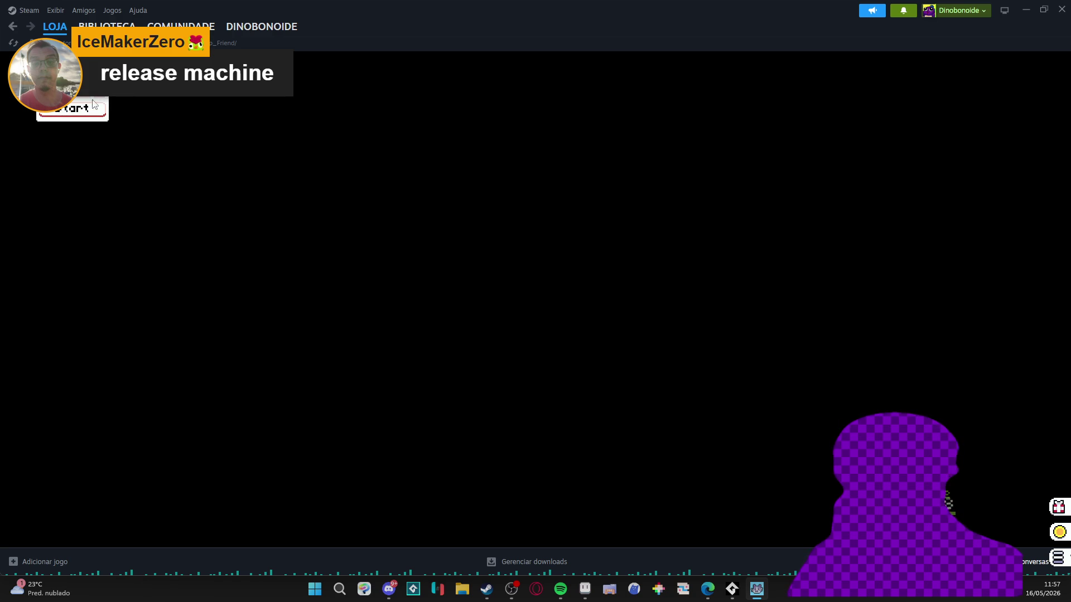
click(77, 111)
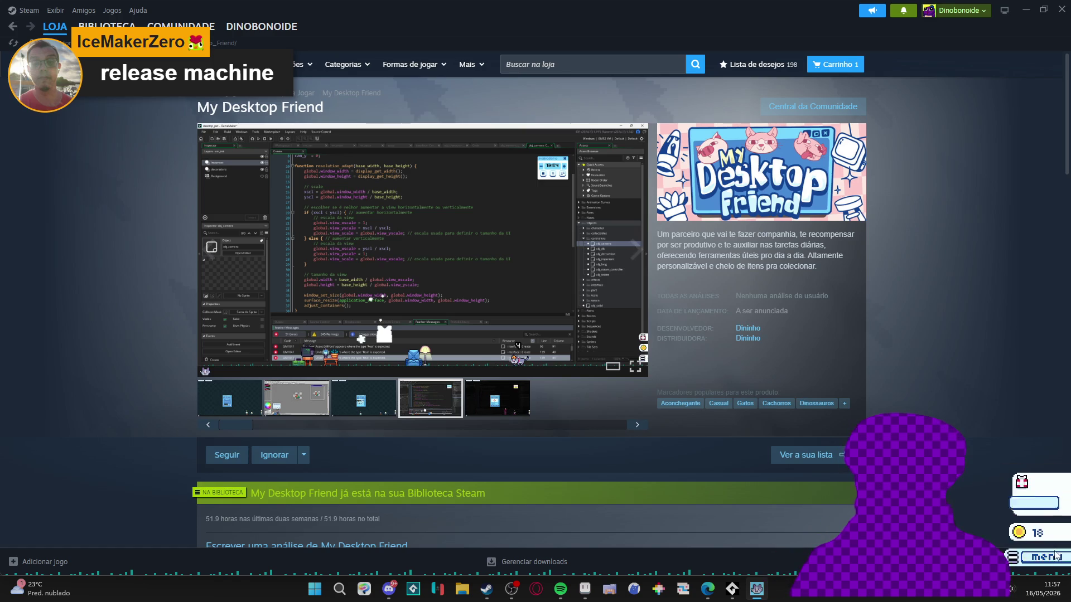
click(1058, 558)
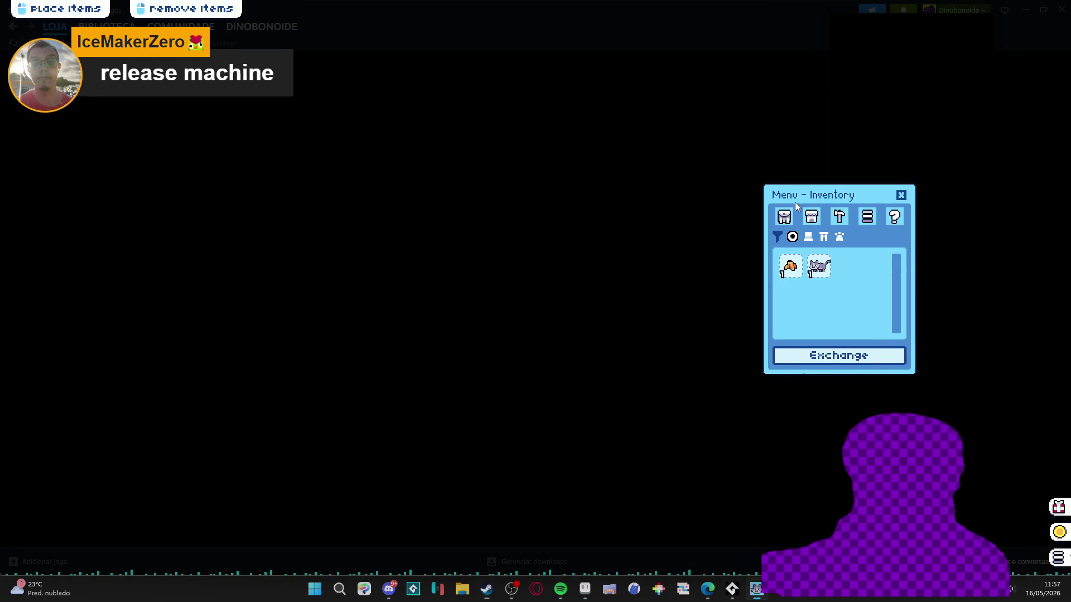
click(833, 204)
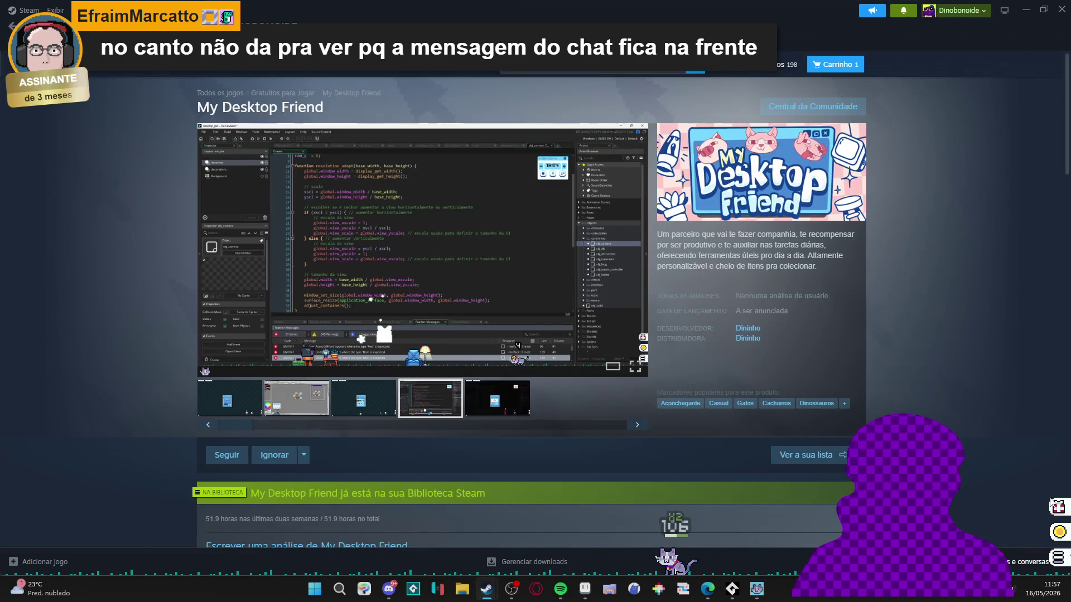
- Reopen and reposition the pet inventory, close it, and delete the reminder note
mouse_move(1050, 508)
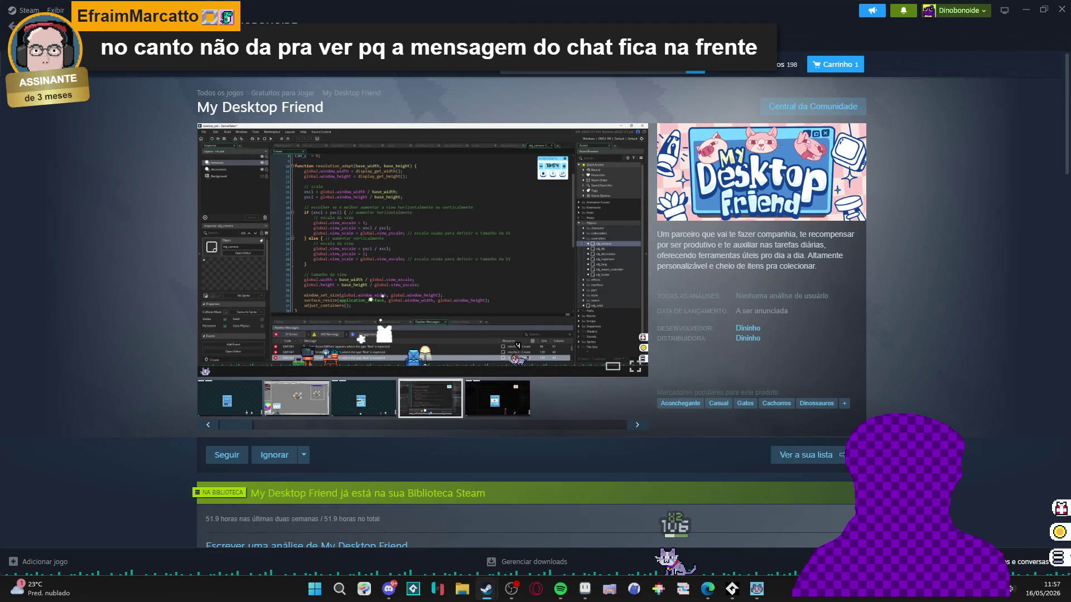
click(1057, 558)
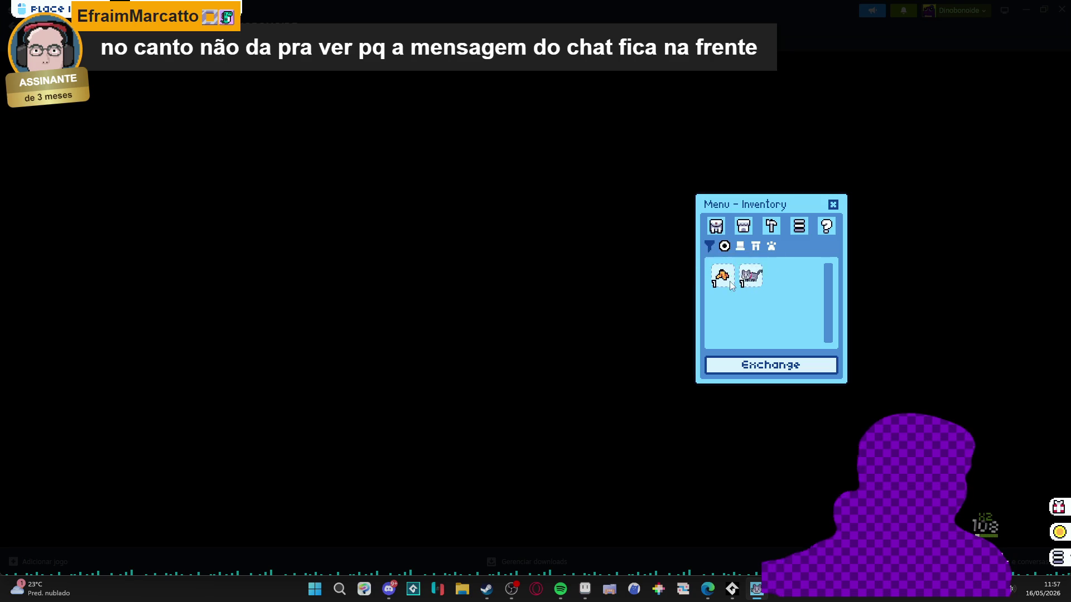
drag(778, 204, 611, 196)
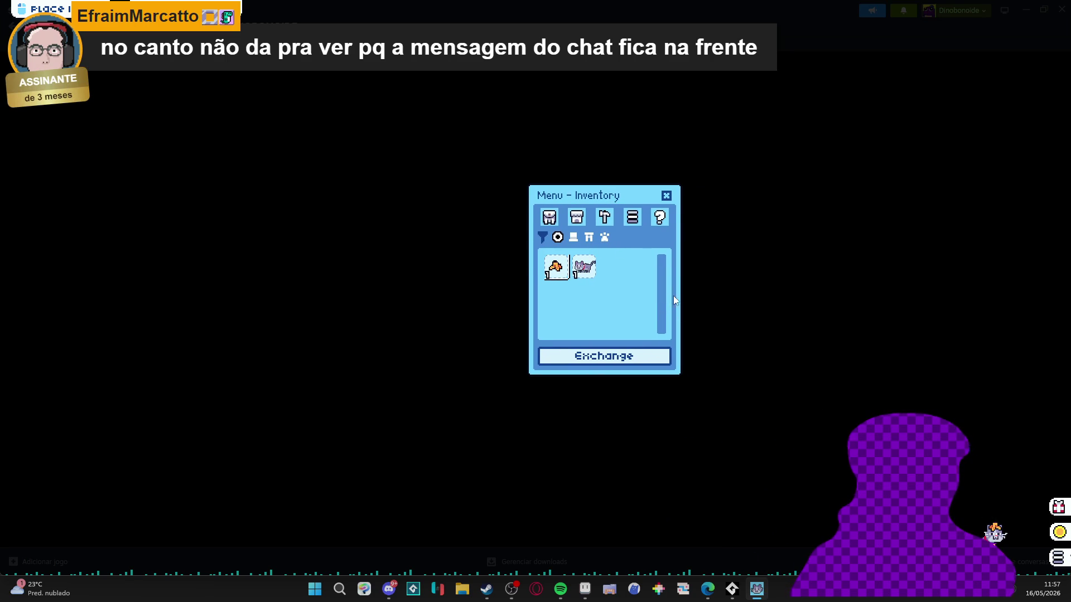
click(666, 195)
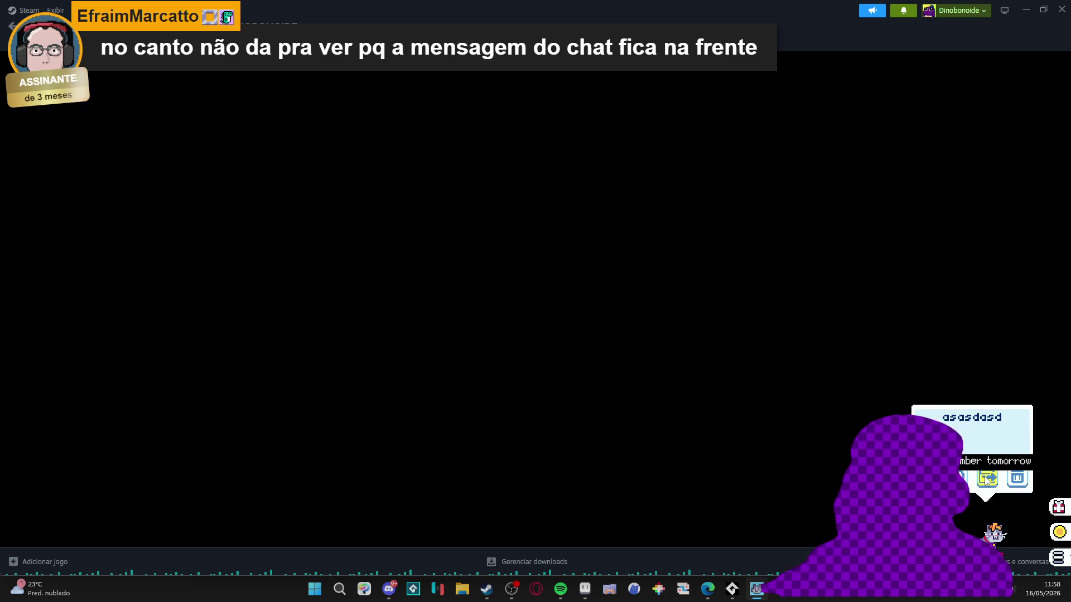
click(1016, 477)
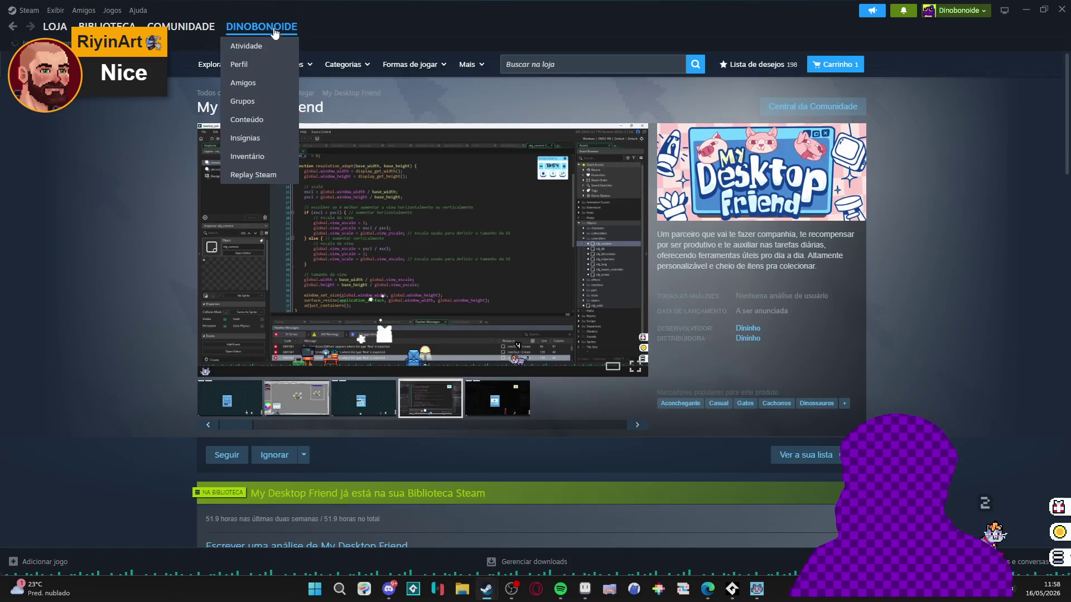
- Go to the Steam inventory page via the profile menu
click(273, 29)
click(262, 157)
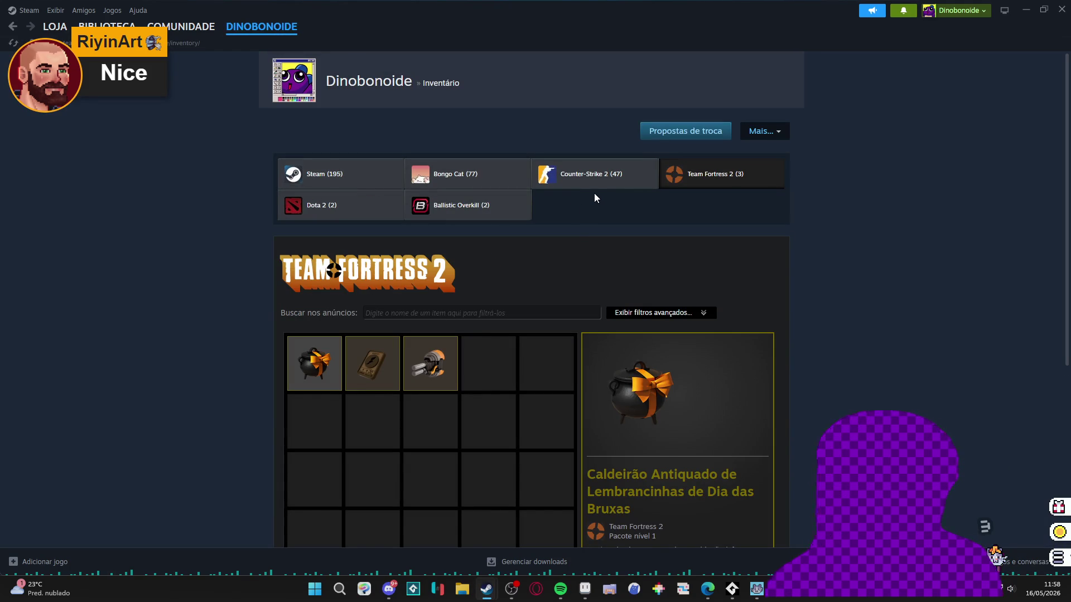
scroll(264, 252, down, 3)
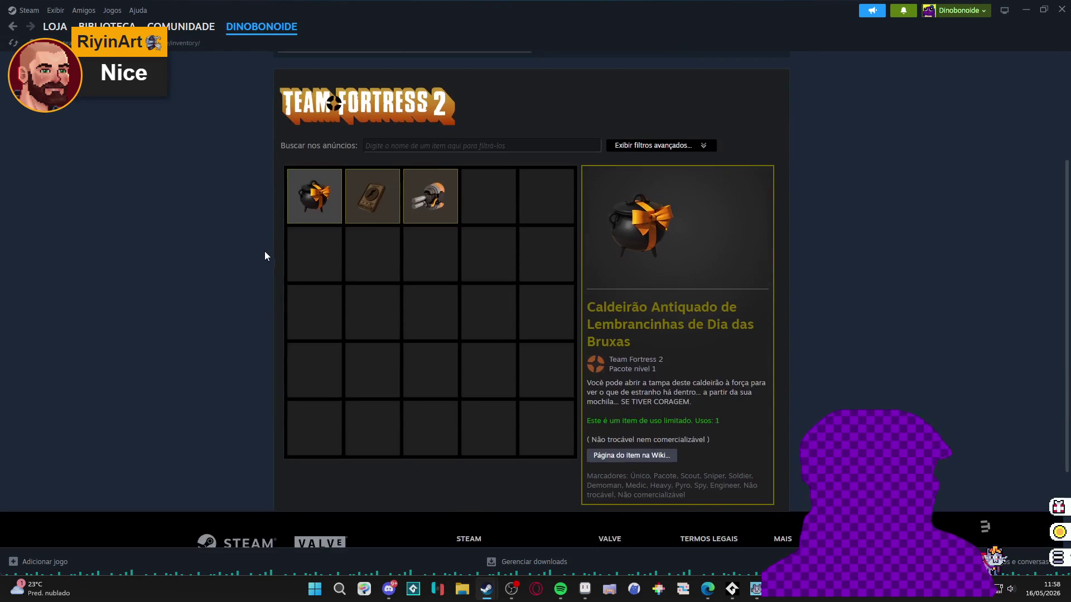
scroll(266, 253, up, 3)
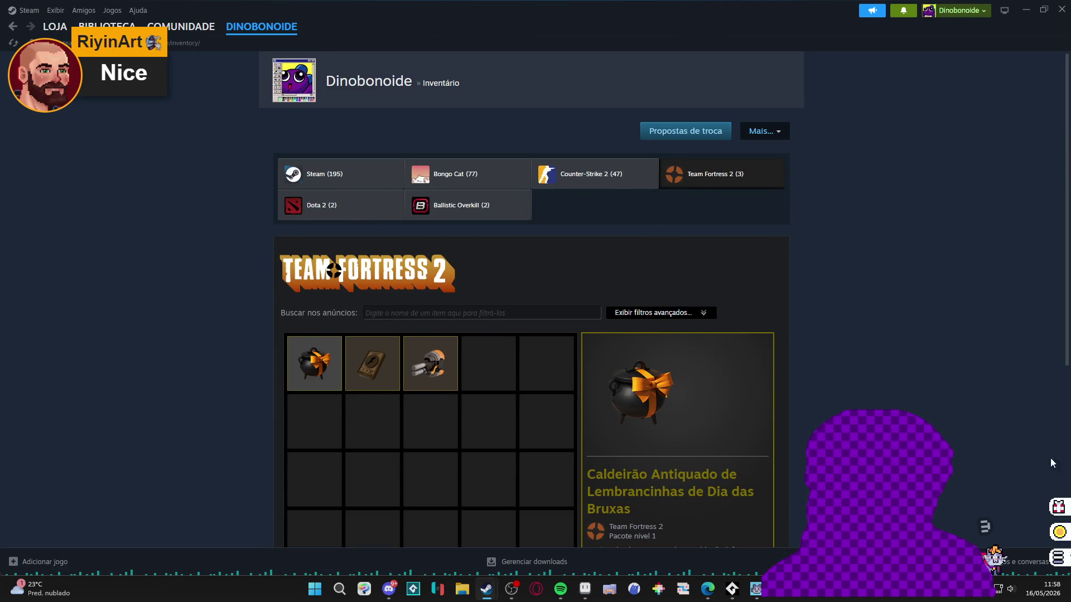
- Open and close the pet inventory twice, then go to the Steam community page
click(1058, 558)
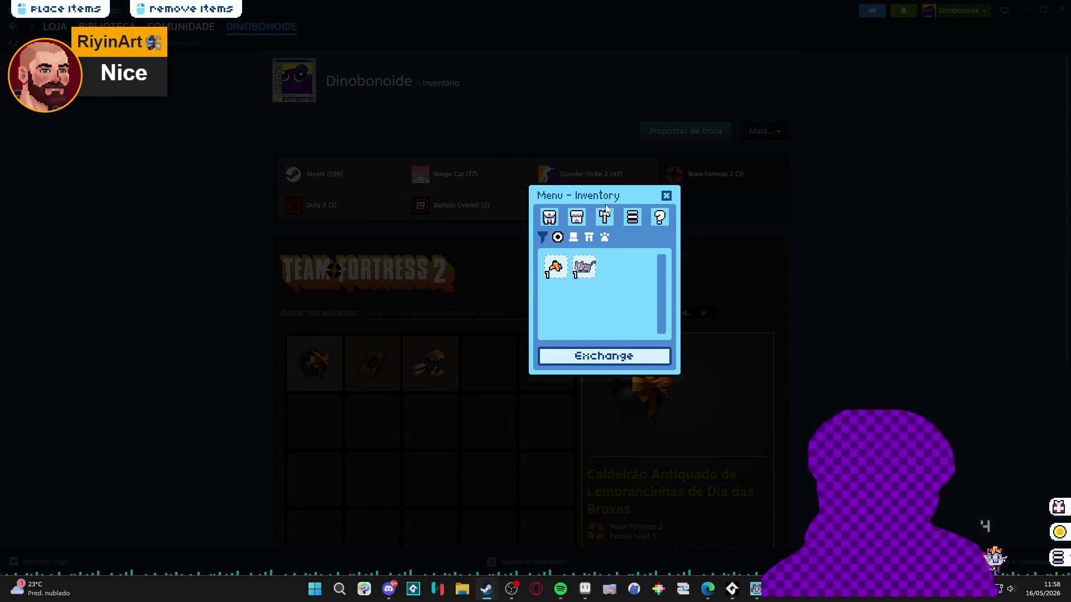
click(667, 195)
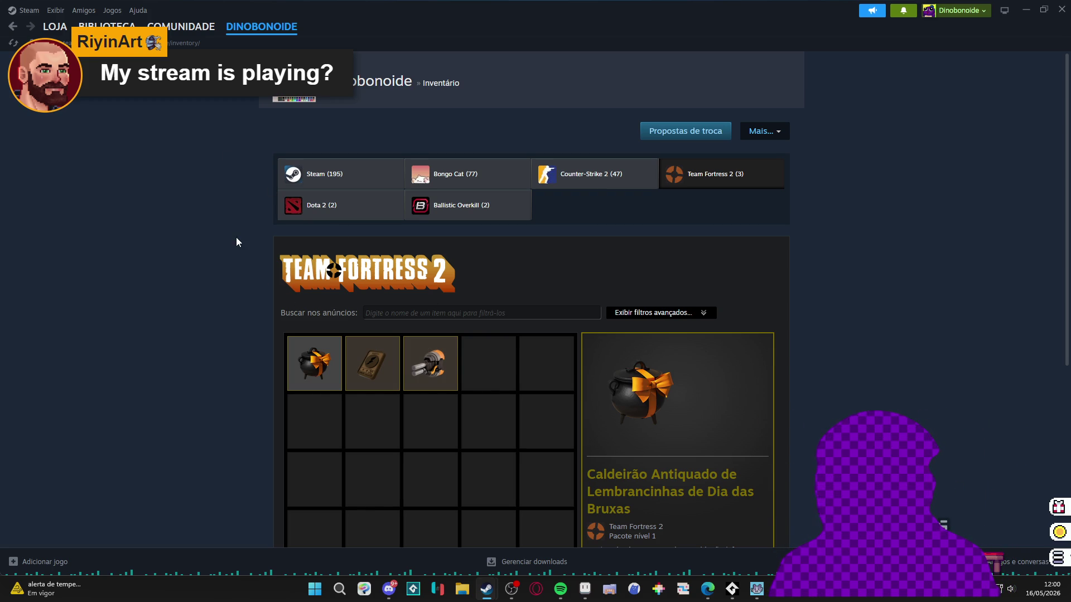
click(1056, 555)
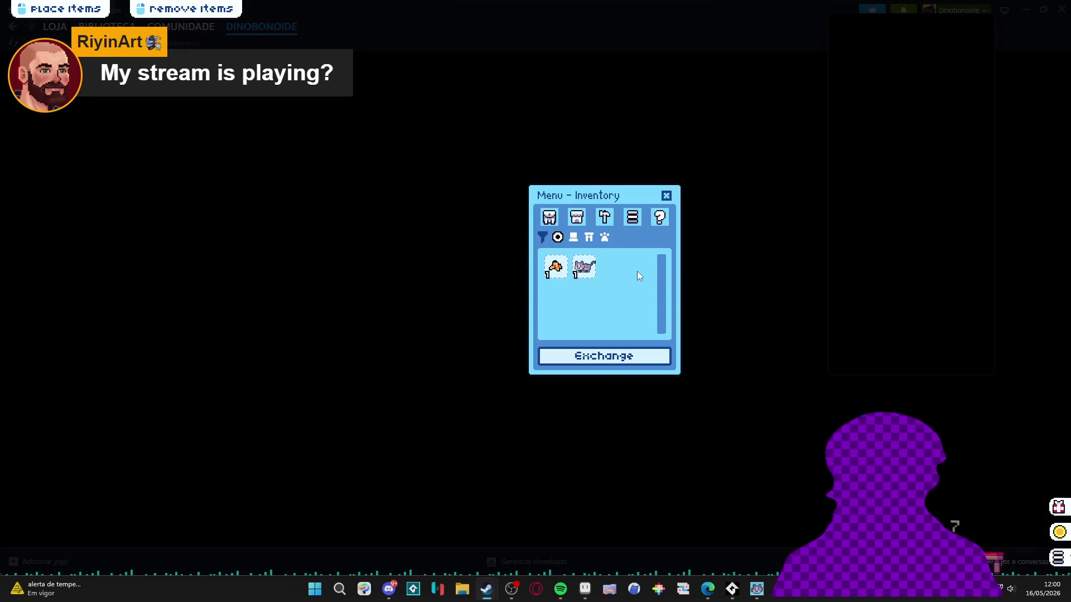
drag(628, 198, 700, 199)
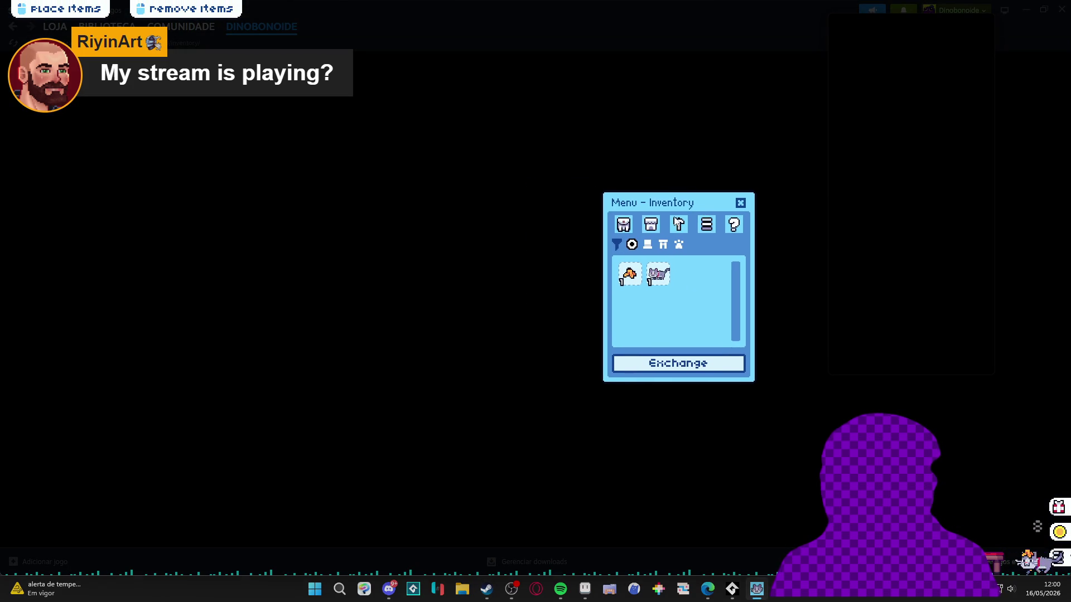
click(739, 196)
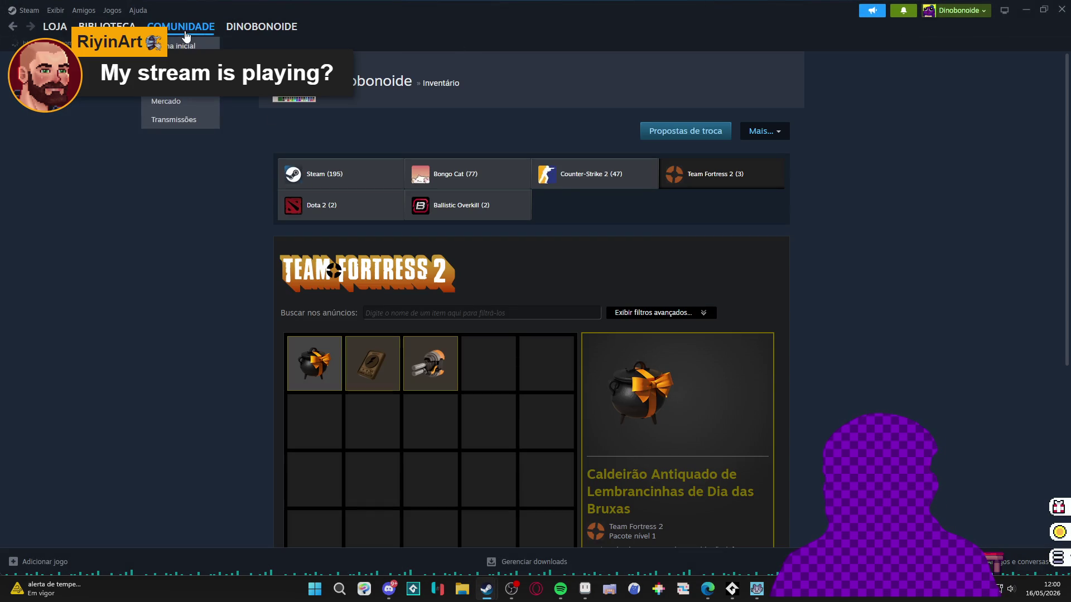
click(179, 46)
- Minimize Steam, zoom Aseprite out to 500% over the egg dome, then restore Steam
click(1025, 10)
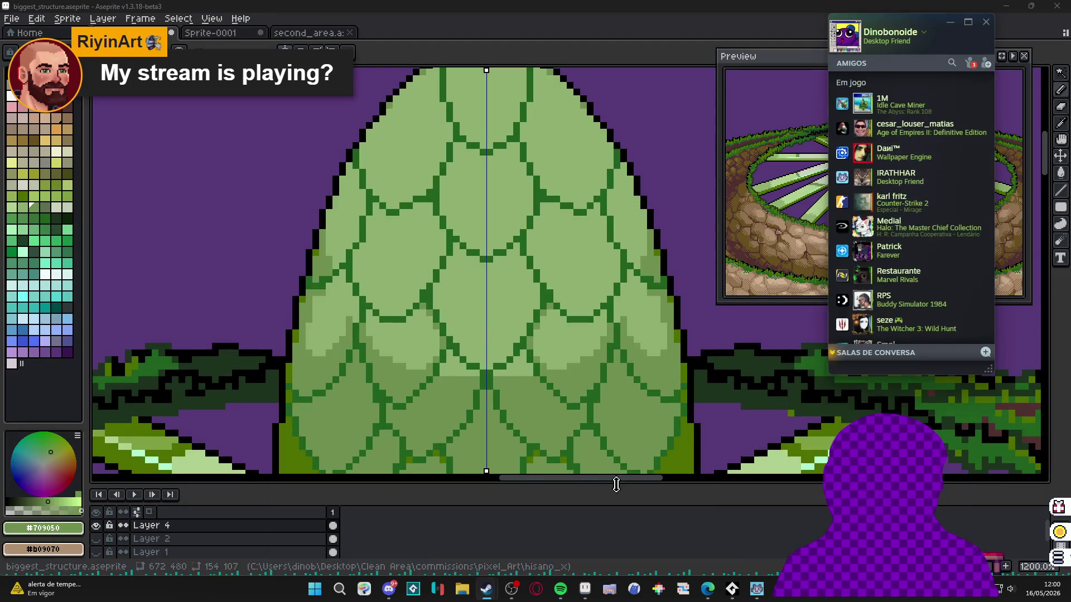
click(535, 328)
scroll(535, 328, down, 1)
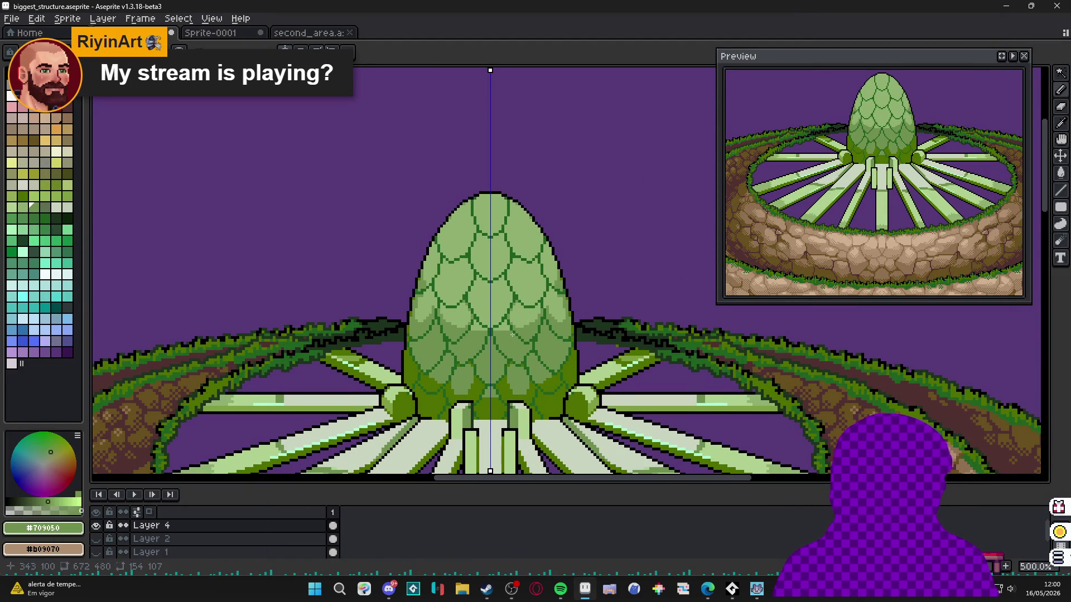
mouse_move(486, 588)
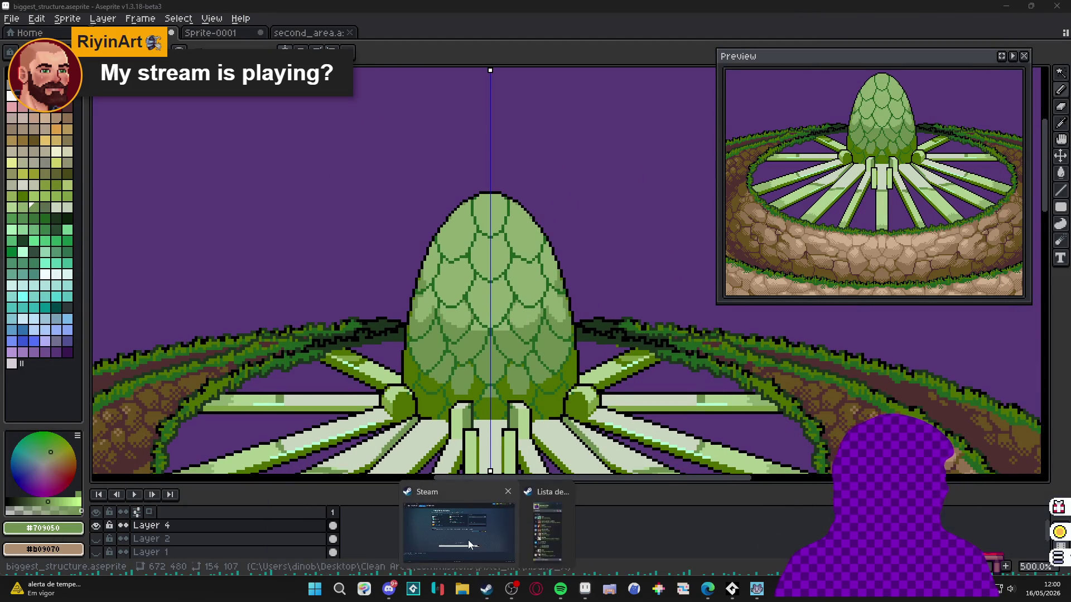
click(469, 545)
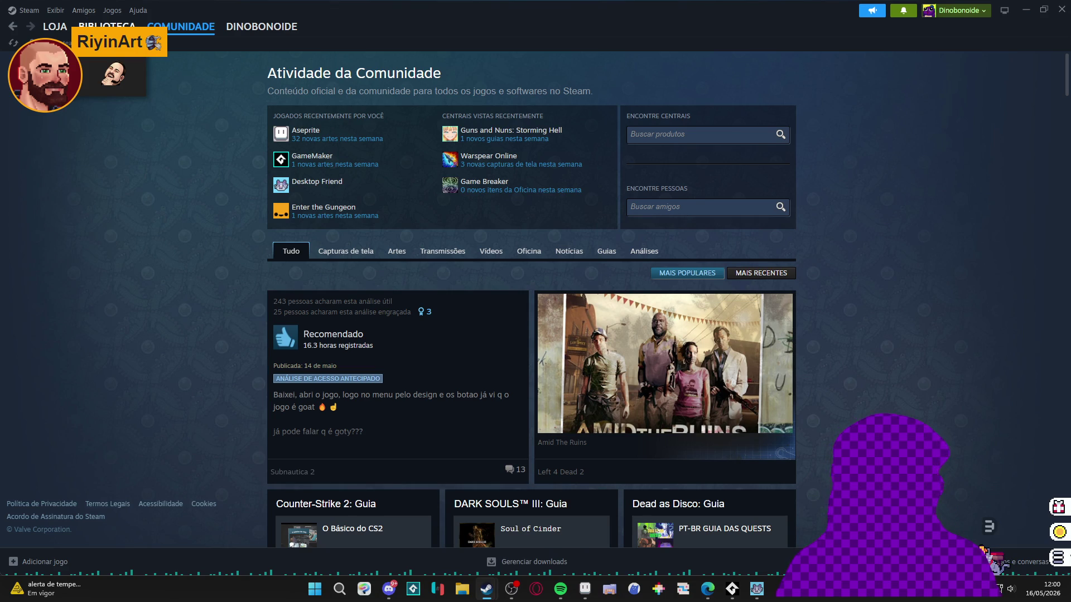
- Filter the Steam library for 'game' and launch GameMaker
click(106, 26)
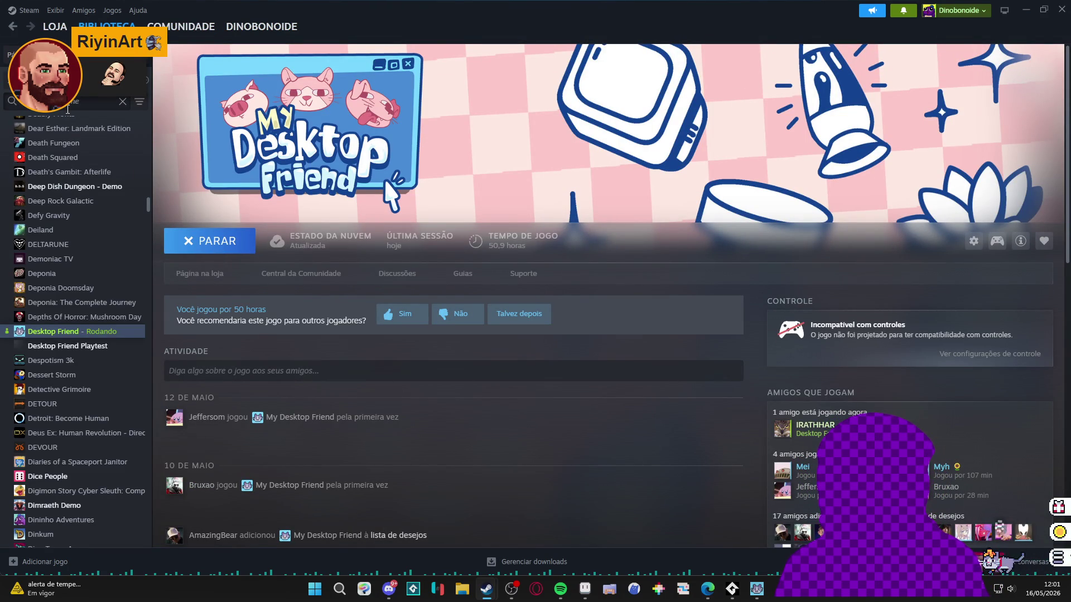
text(game)
click(89, 254)
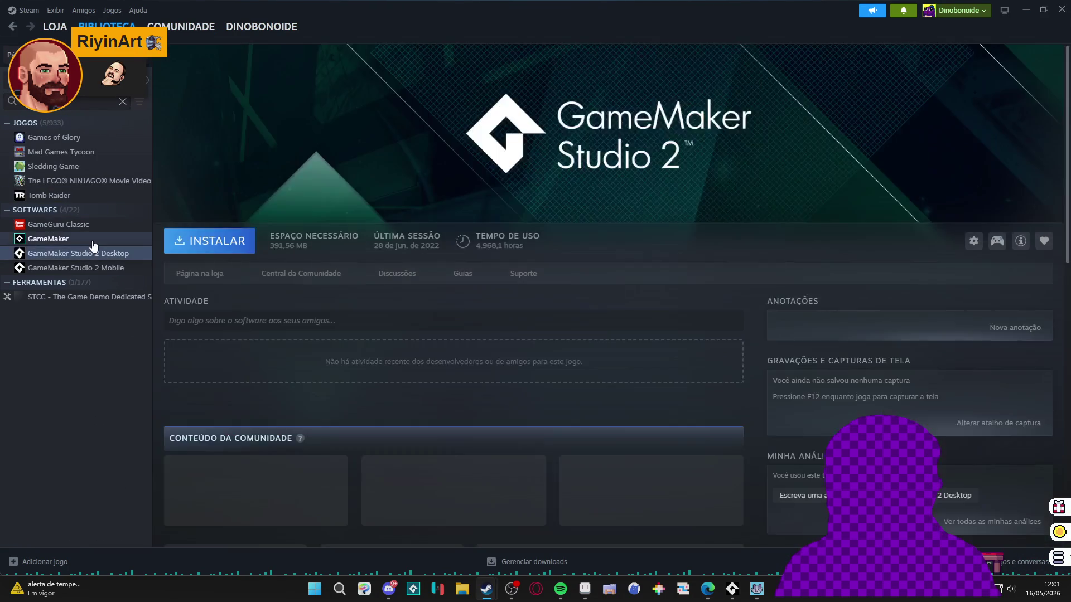
double_click(91, 242)
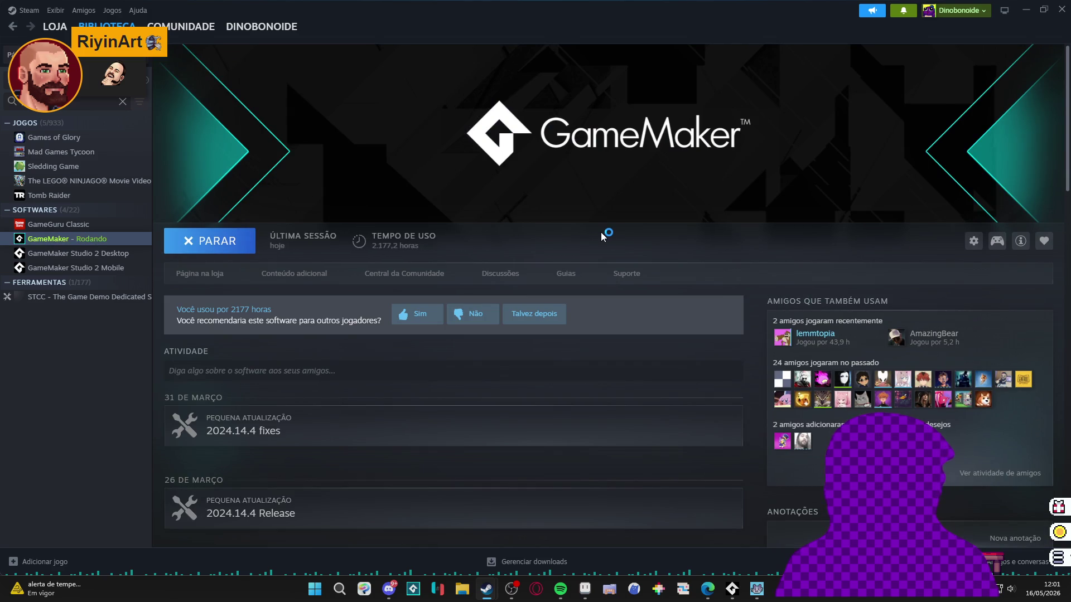
- Launch GitHub Desktop by searching 'git' in the Start menu
click(315, 589)
text(git)
key(Return)
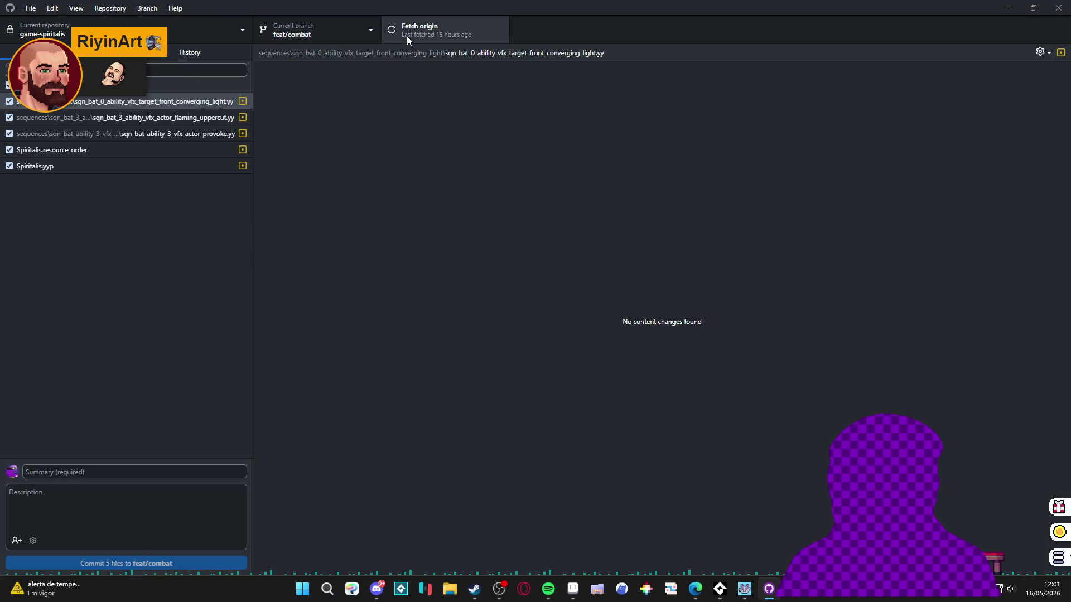
- Fetch origin for feat/combat, then bring GameMaker's Start Page forward
click(406, 36)
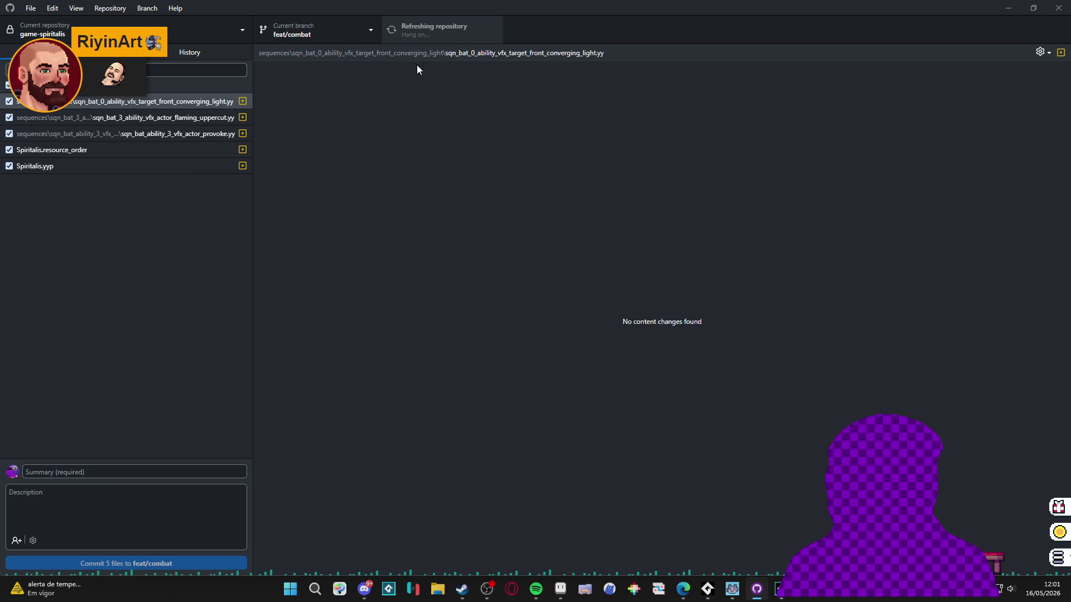
click(784, 595)
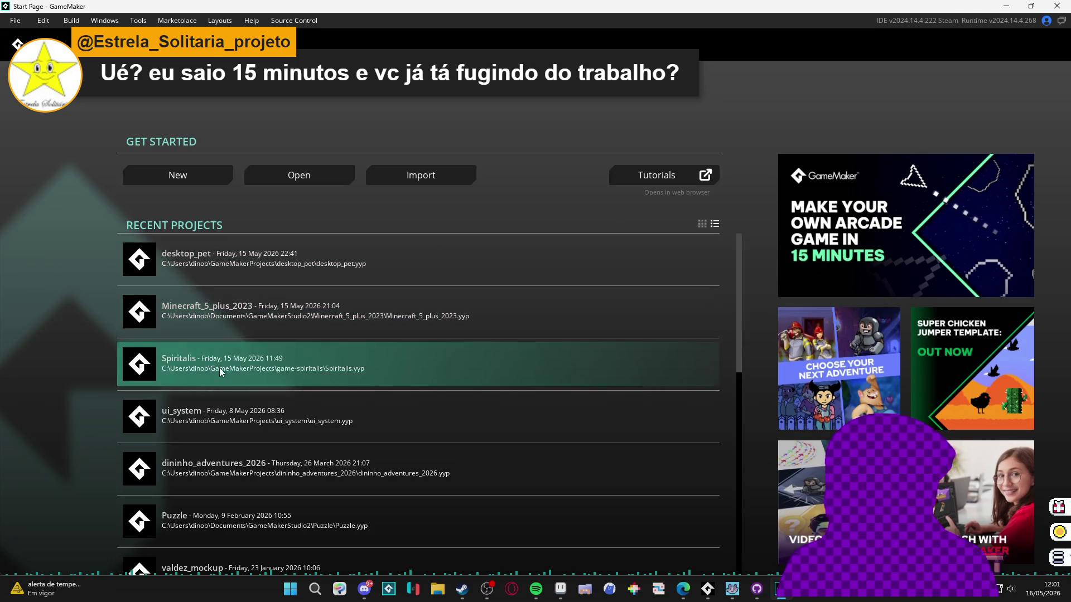
- Open the recent Spiritalis project and build and run it with F5
click(219, 365)
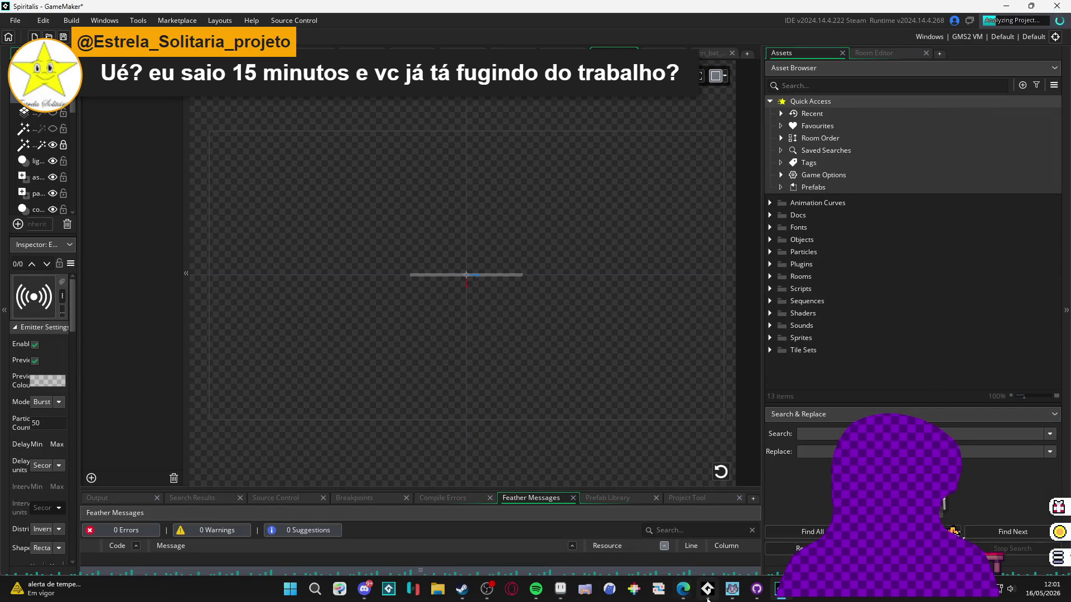
mouse_move(682, 588)
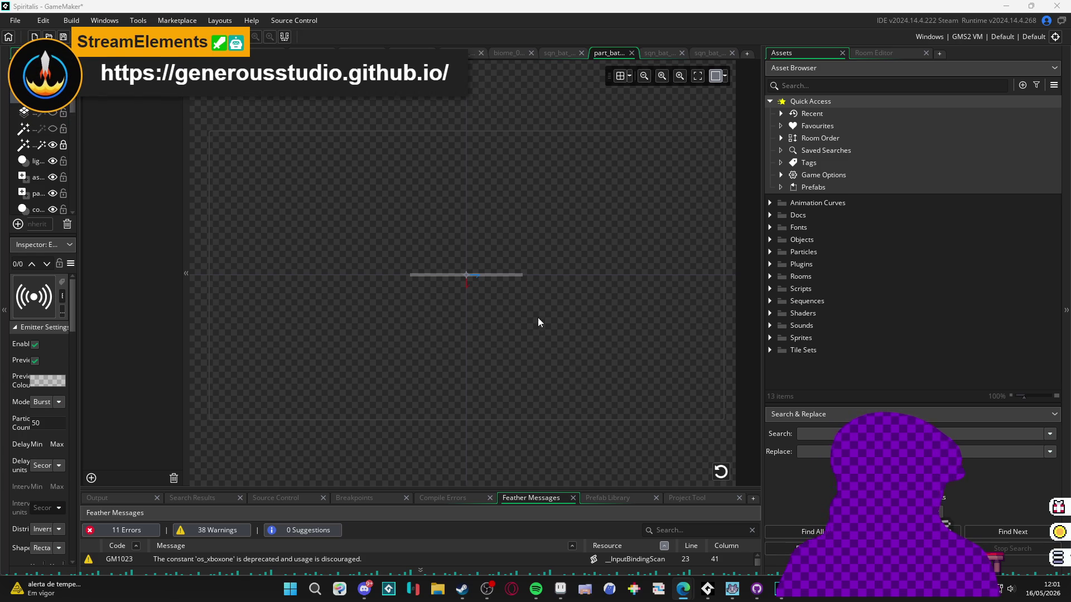
scroll(476, 251, up, 2)
ctrl+scroll(531, 318, up, 1)
ctrl+scroll(504, 340, up, 1)
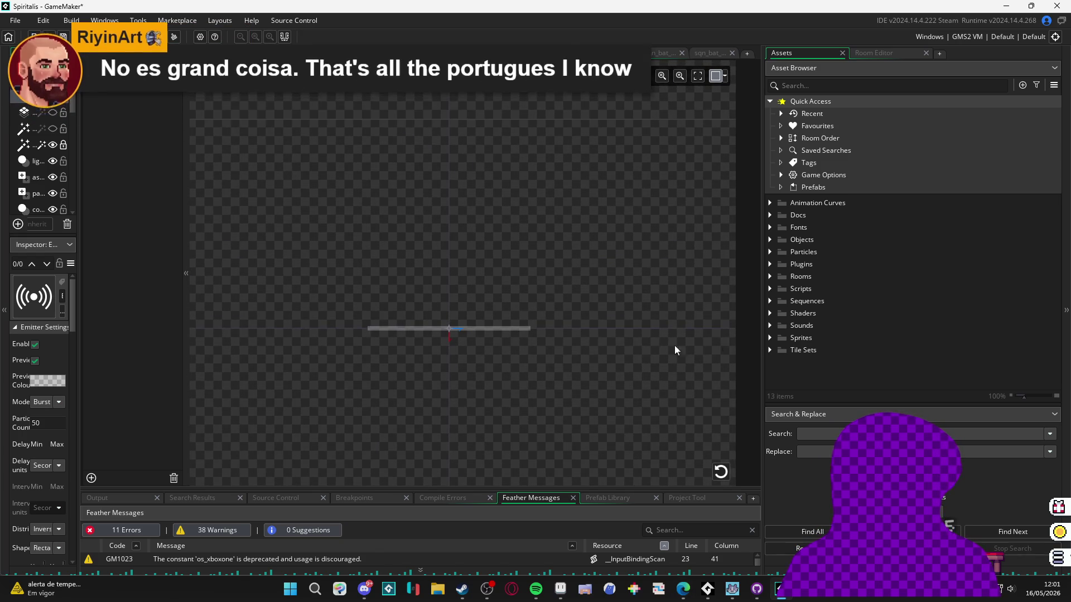
key(F5)
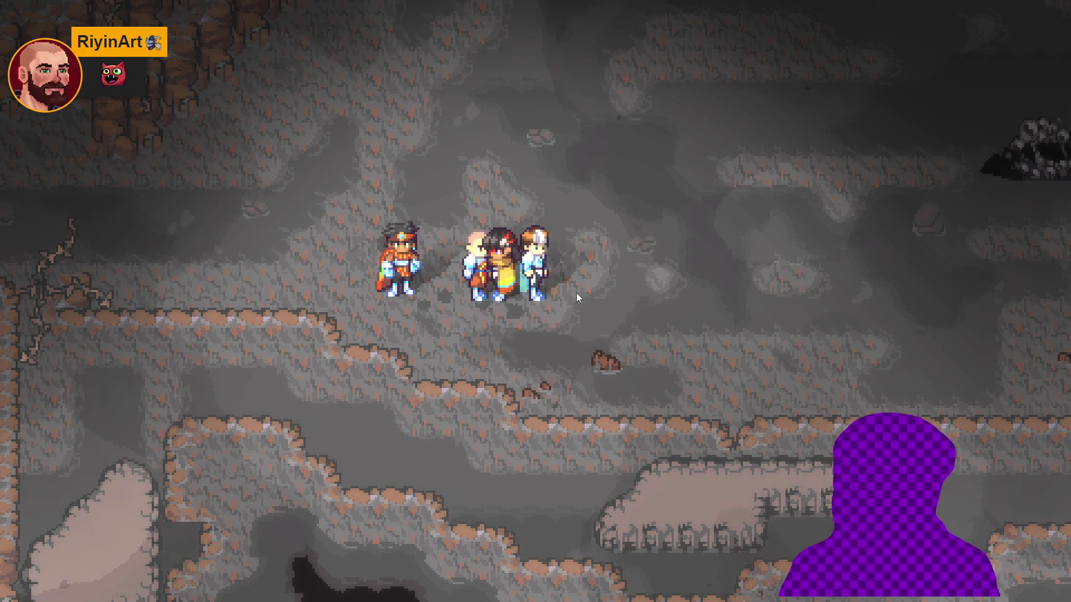
- Walk the party down, right, up, left and back across the Spiritalis cave
key(Down)
key(Right)
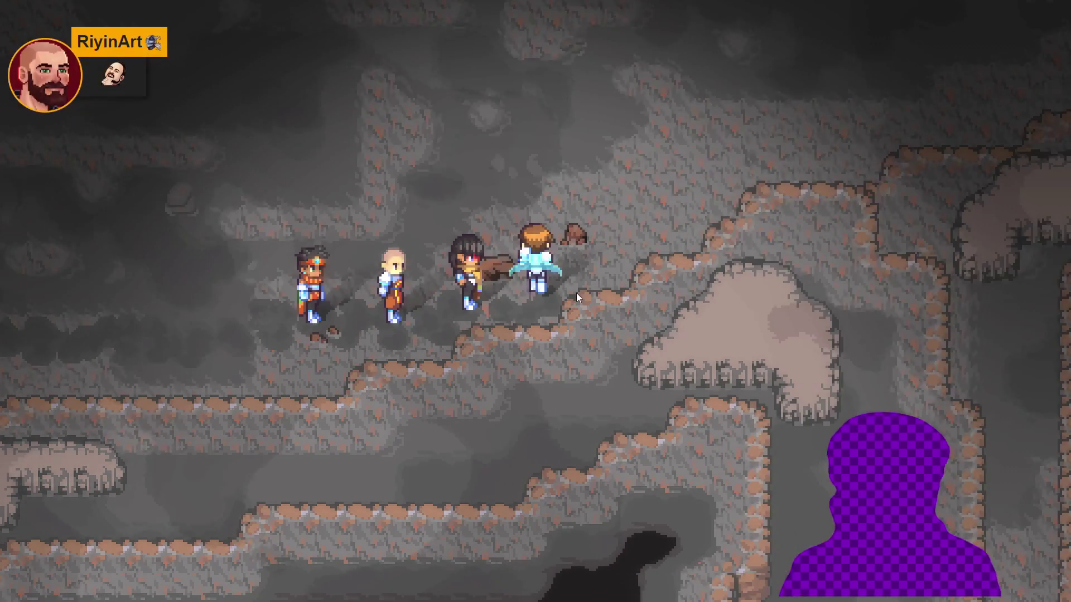
key(Up)
key(Left)
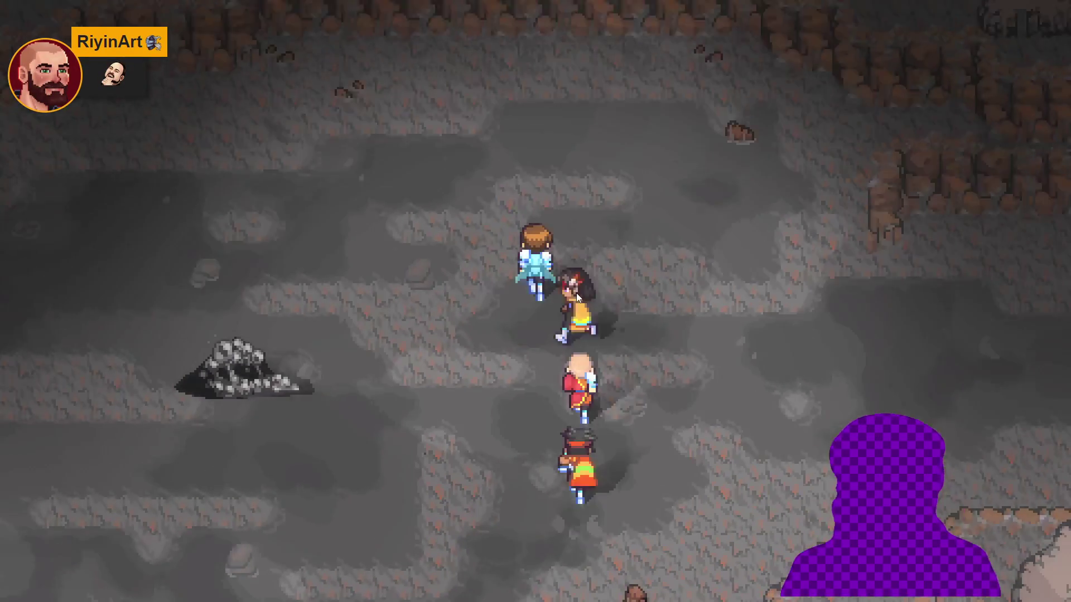
key(Down)
key(Right)
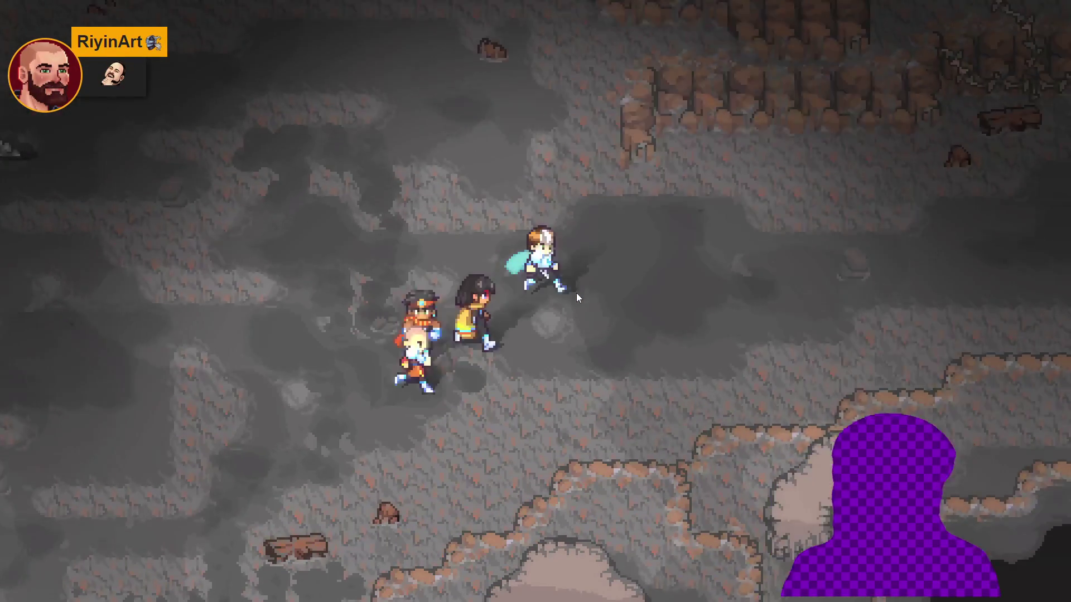
key(Left)
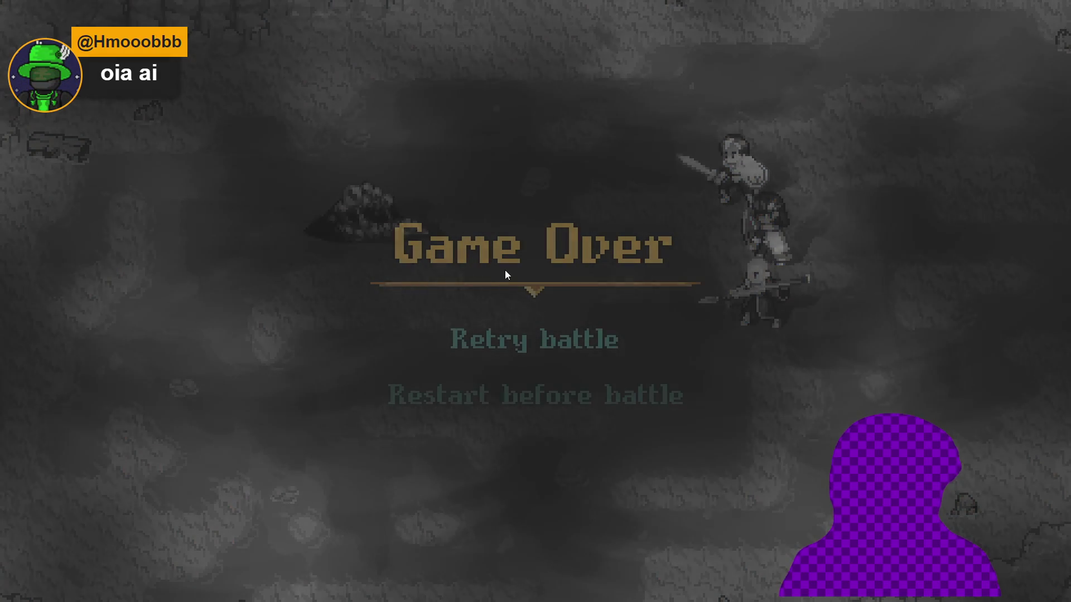
- On the Game Over screen, browse the options and confirm Load last save
key(Down)
key(Up)
key(Down)
key(Up)
key(Down)
key(Down)
key(Down)
key(Up)
key(Down)
key(Up)
key(Up)
key(Up)
key(Down)
key(Up)
key(Up)
key(Up)
key(Down)
key(Down)
key(Up)
key(Up)
key(Up)
key(Down)
key(Down)
key(Down)
key(Up)
key(Up)
key(Up)
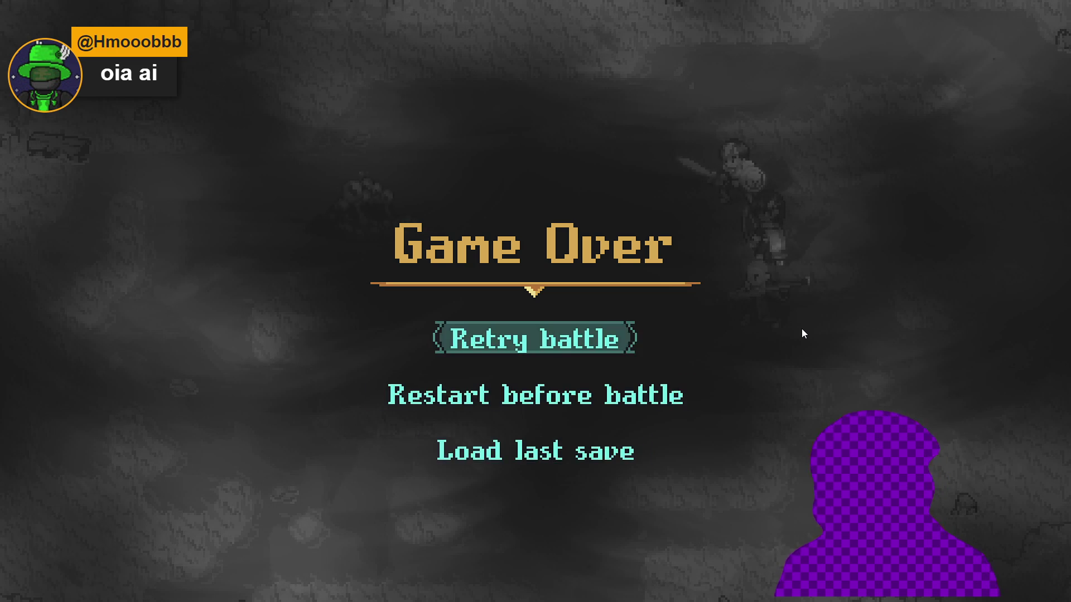
key(Down)
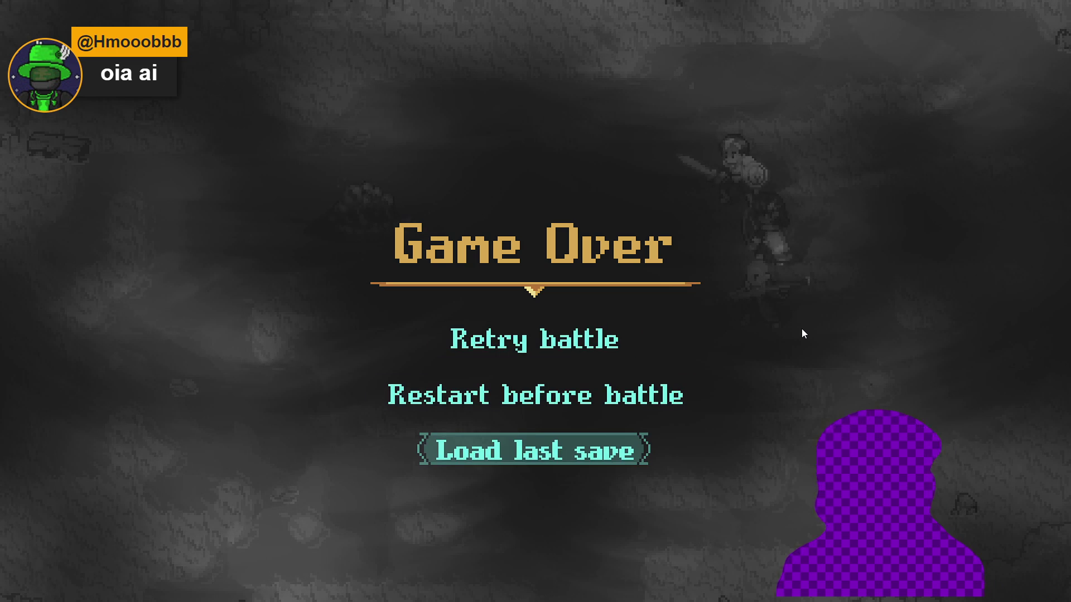
key(Return)
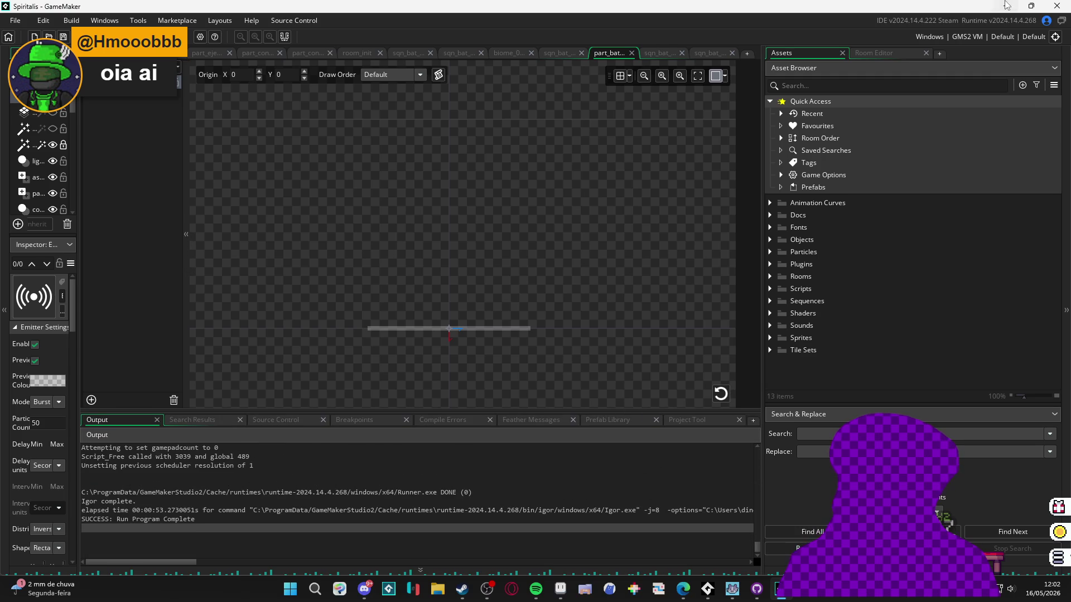
- Close the game window, minimize GitHub Desktop, and return to the Aseprite egg artwork
click(1006, 6)
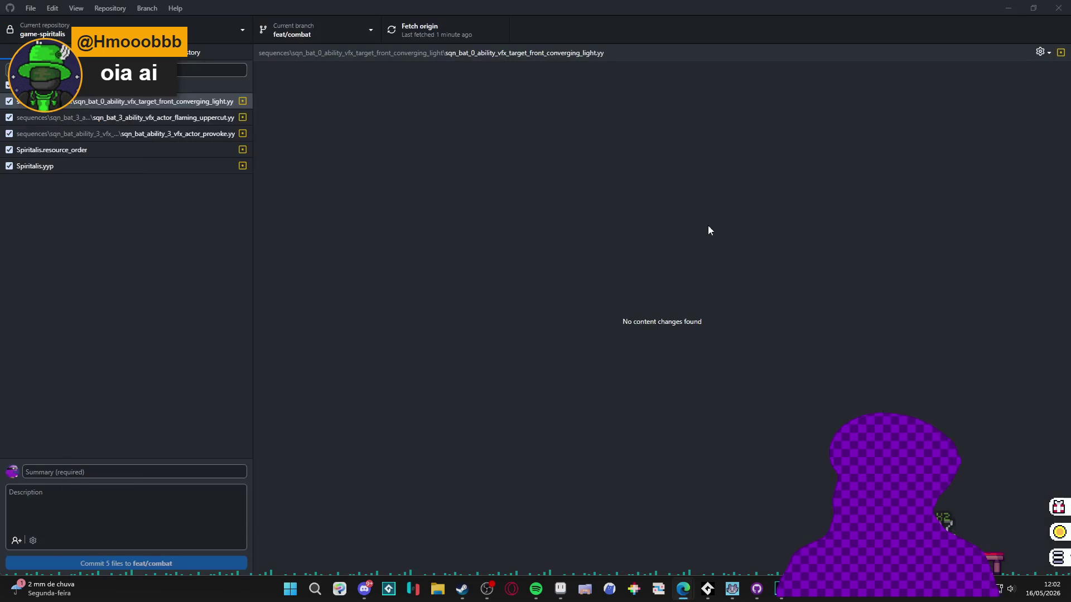
click(998, 7)
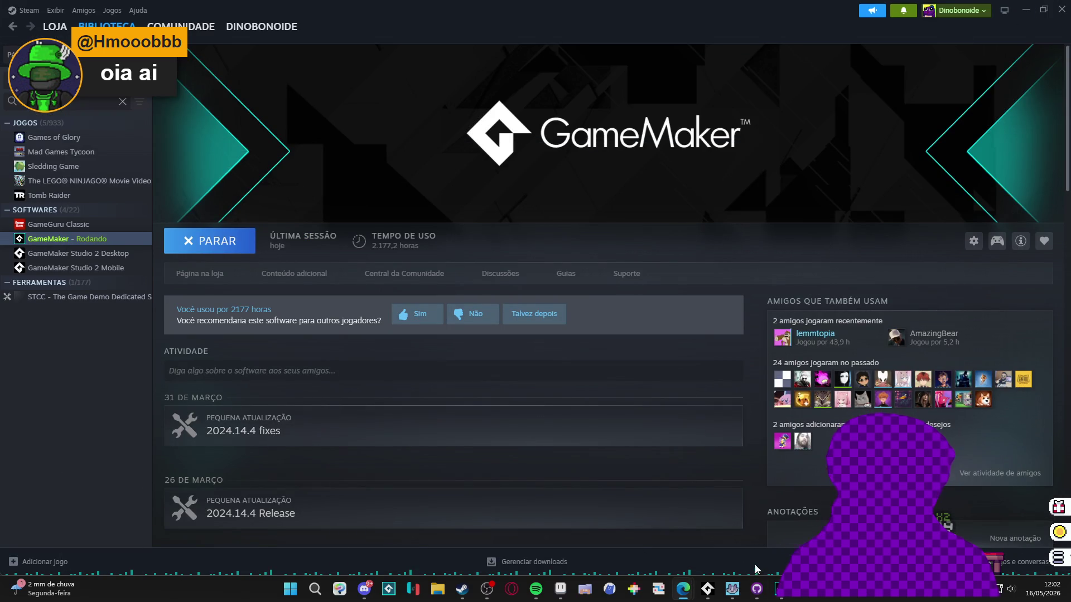
click(707, 589)
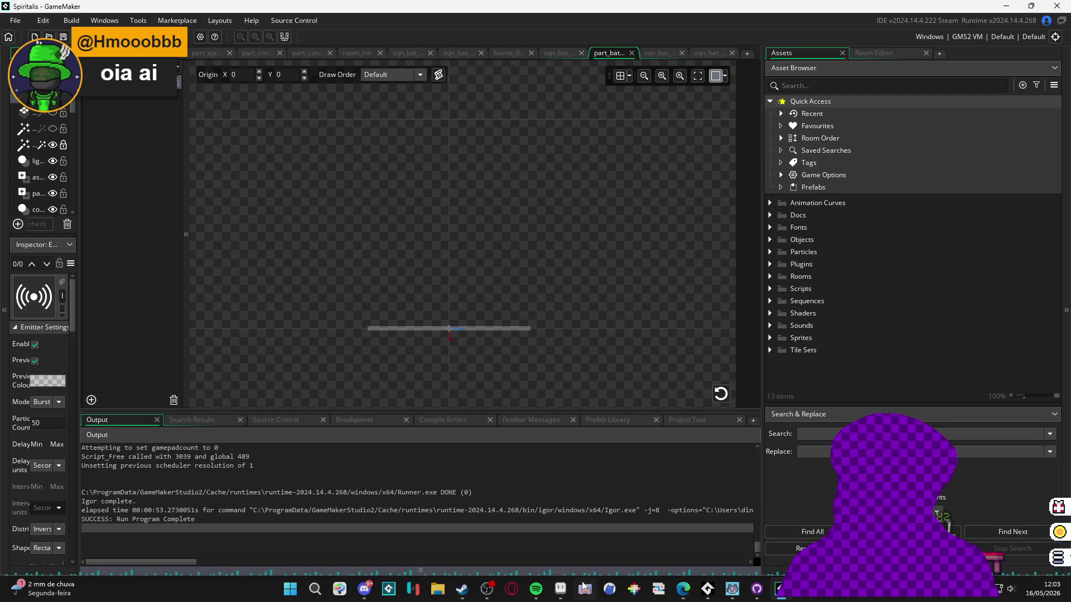
click(558, 587)
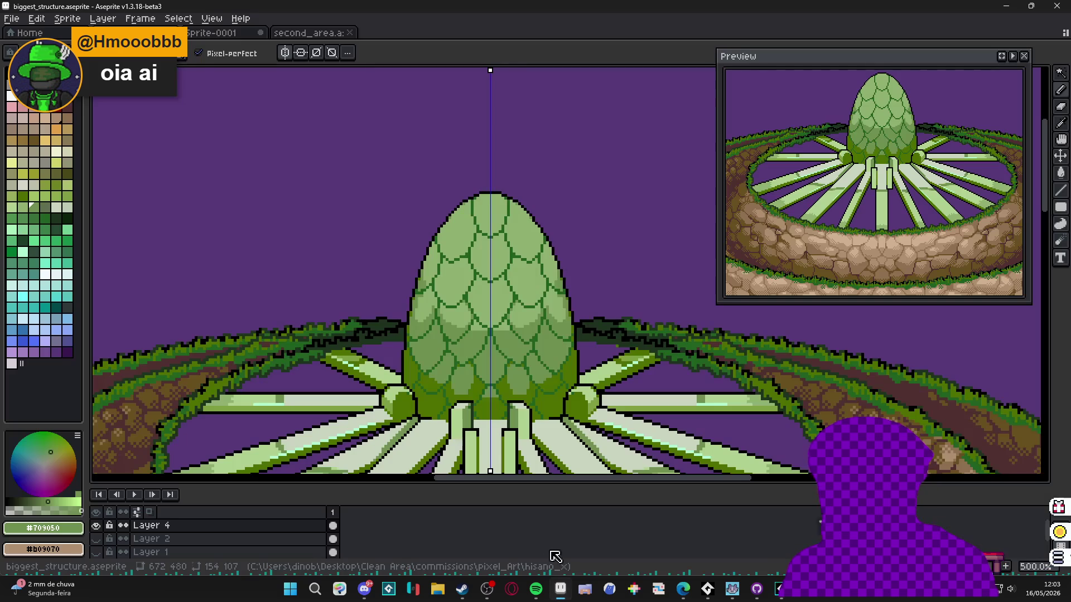
- Paint light-green pixels on a scale and dark olive #507000 along a lower scale edge
scroll(432, 304, down, 3)
scroll(415, 346, up, 7)
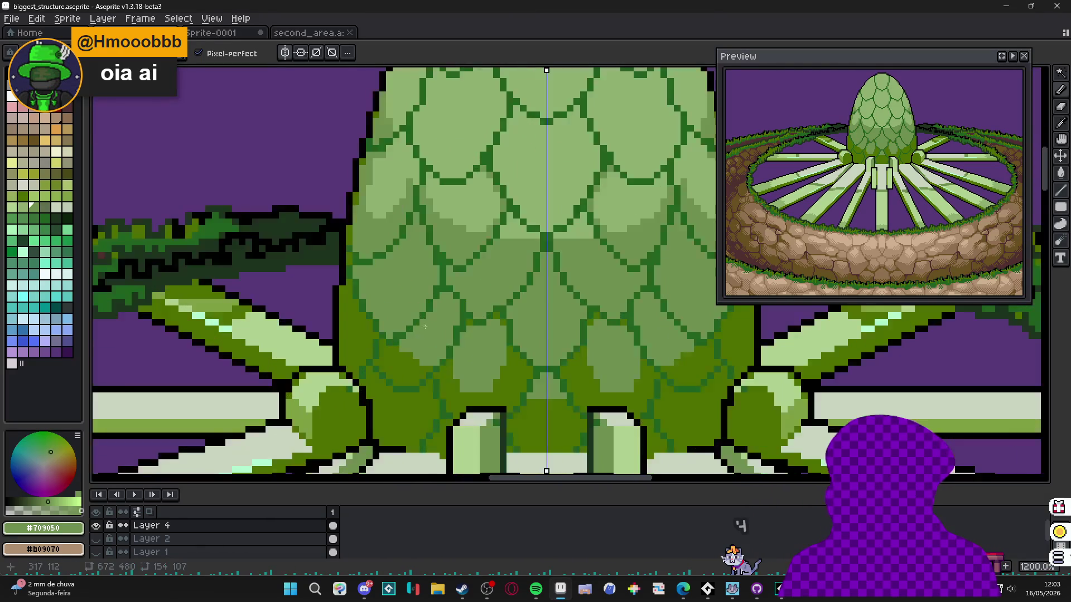
scroll(414, 347, up, 1)
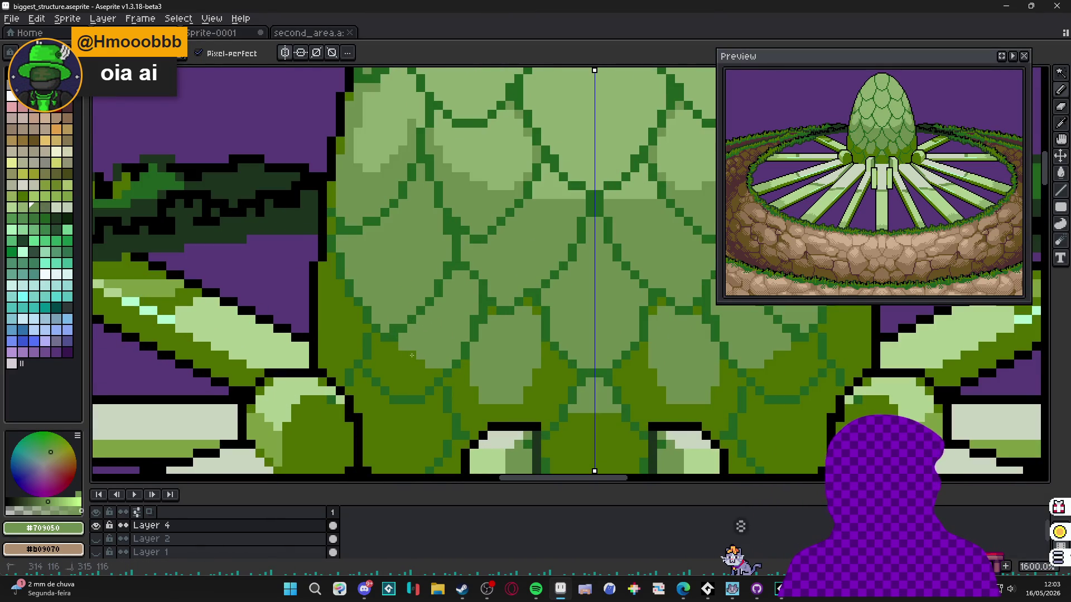
mouse_move(411, 362)
mouse_down()
mouse_move(397, 365)
mouse_move(447, 374)
mouse_up()
alt+click(467, 390)
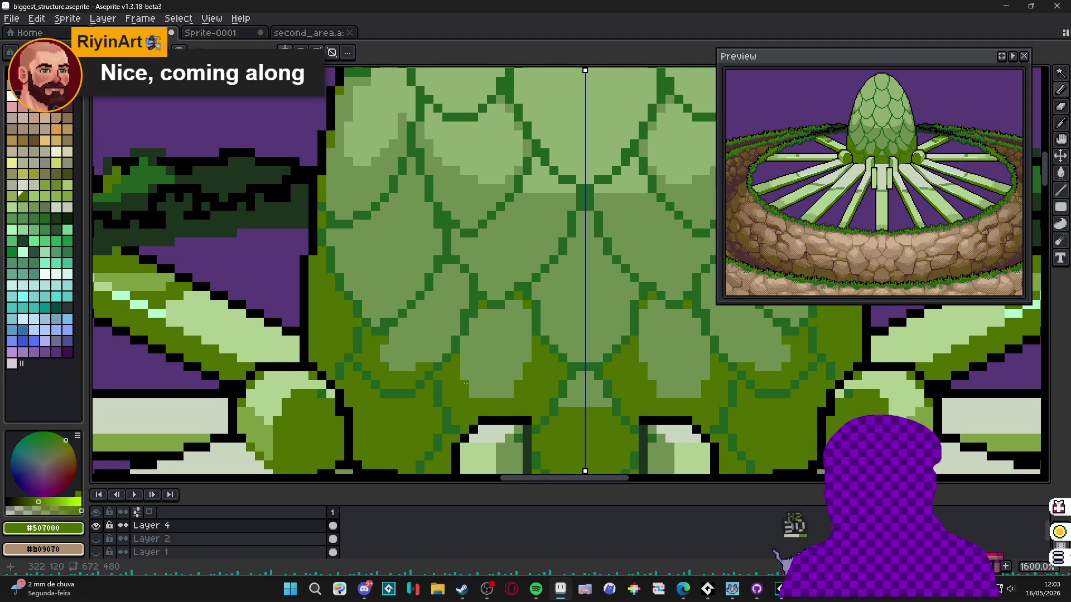
mouse_move(516, 393)
mouse_down()
mouse_move(477, 393)
mouse_move(524, 375)
mouse_up()
alt+click(497, 378)
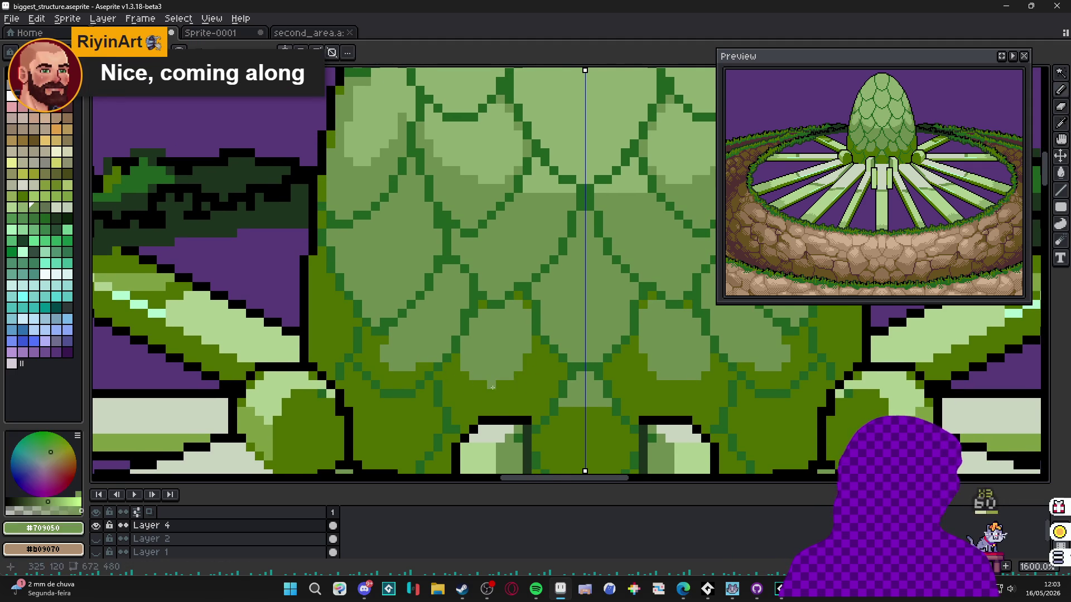
alt+click(408, 369)
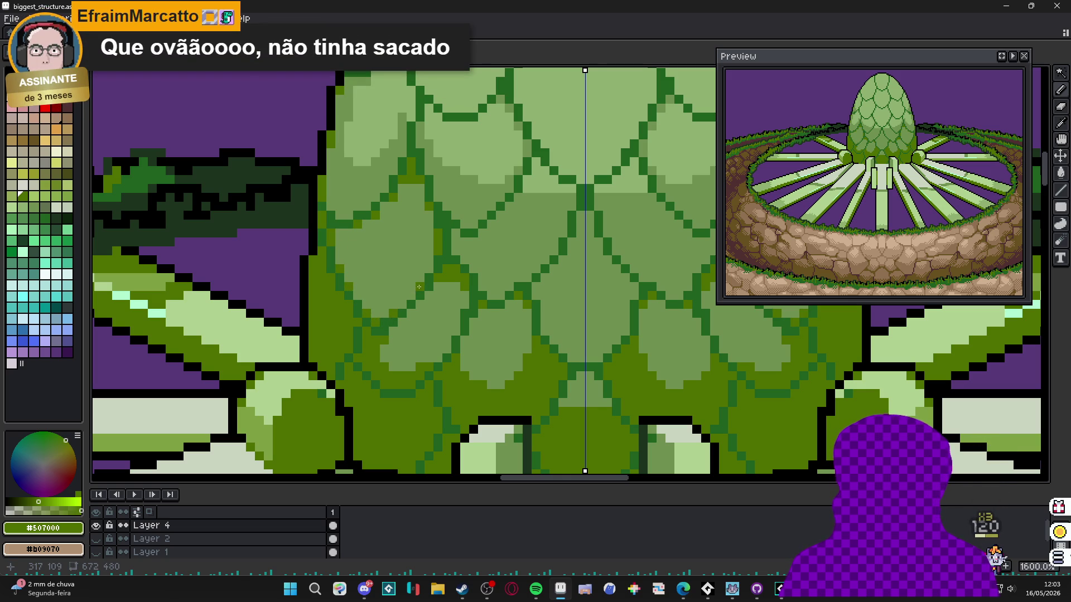
- Soften an upper scale outline with light green #90b070 pixels
scroll(424, 290, down, 3)
scroll(439, 308, up, 3)
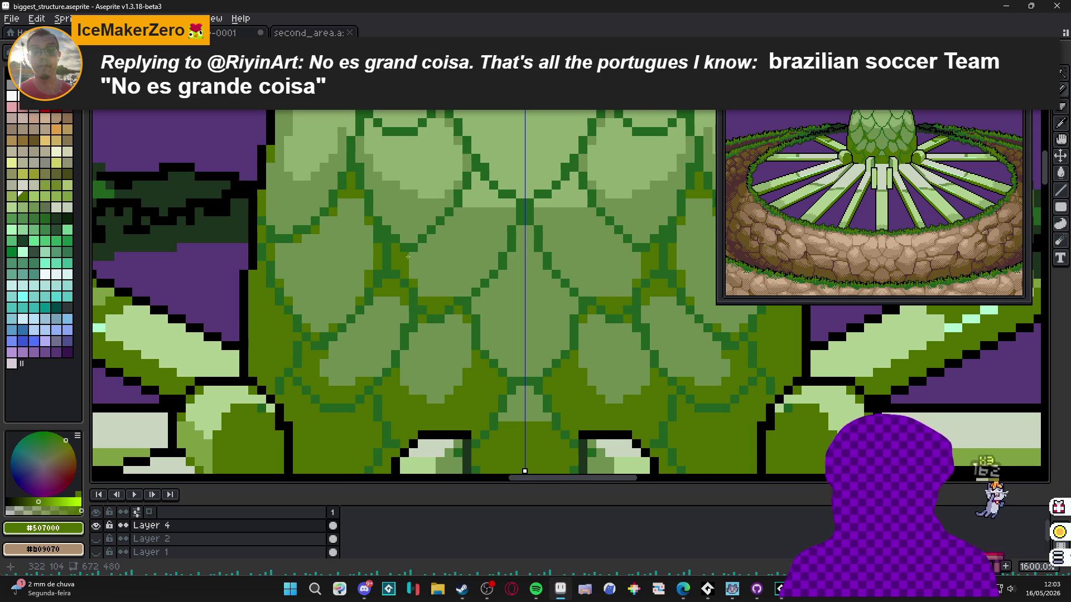
scroll(475, 283, up, 2)
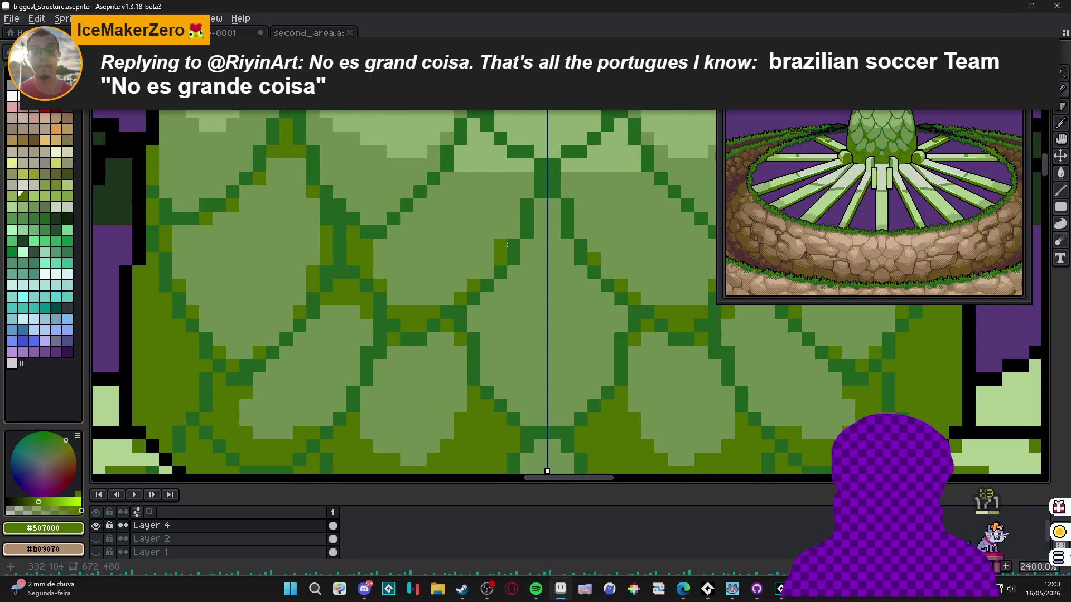
alt+click(485, 164)
scroll(474, 191, up, 1)
mouse_move(478, 188)
mouse_down()
mouse_move(468, 190)
mouse_move(475, 206)
mouse_up()
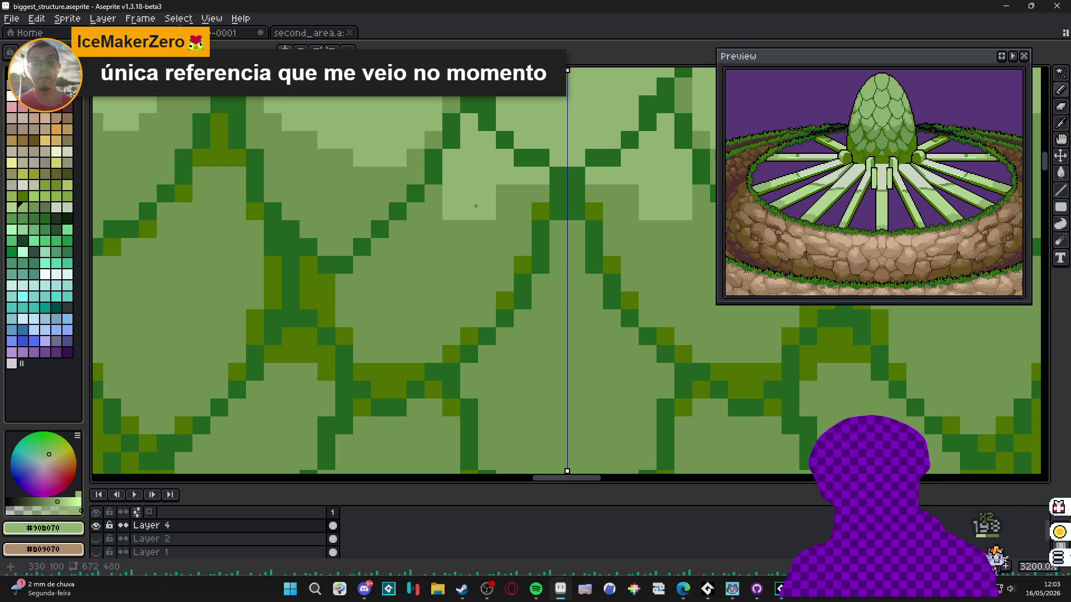
click(503, 194)
click(502, 206)
mouse_move(446, 218)
mouse_down()
mouse_move(436, 225)
mouse_move(471, 228)
mouse_move(415, 245)
mouse_move(422, 232)
mouse_move(486, 246)
mouse_move(522, 194)
mouse_move(521, 205)
mouse_up()
- Fill a light-green patch on the scales with mid-green
scroll(521, 204, down, 5)
scroll(480, 250, up, 3)
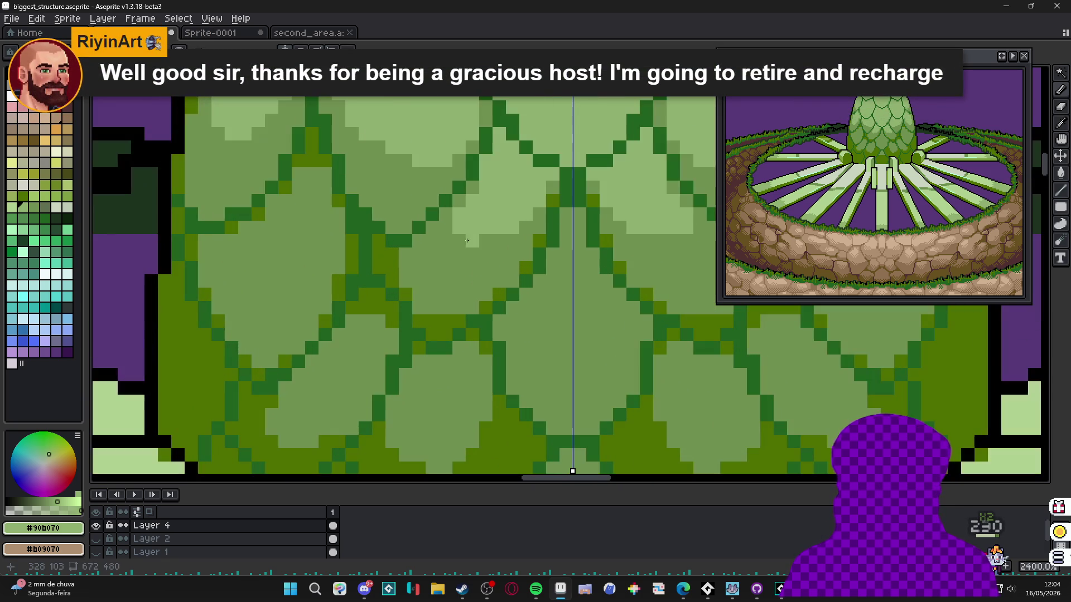
scroll(480, 250, down, 3)
scroll(480, 249, down, 3)
scroll(482, 246, up, 4)
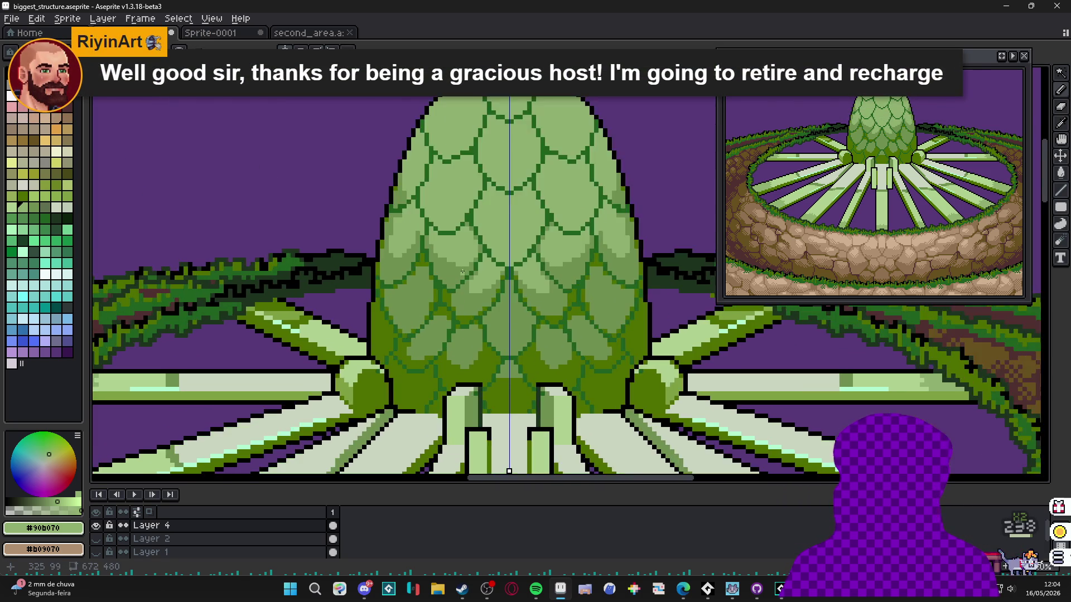
alt+click(485, 243)
scroll(485, 243, up, 1)
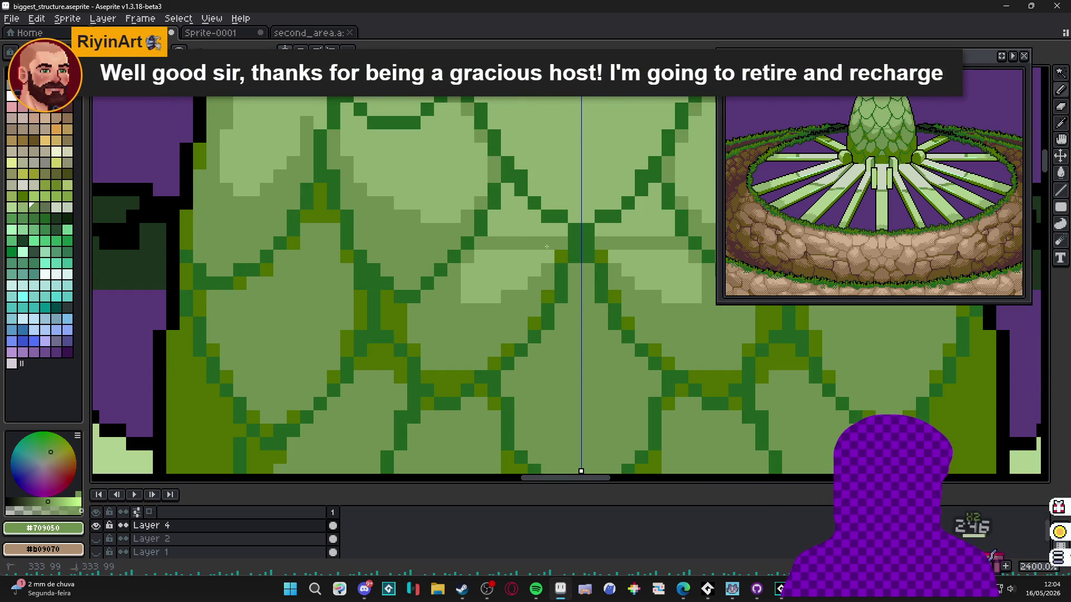
click(533, 267)
key(b)
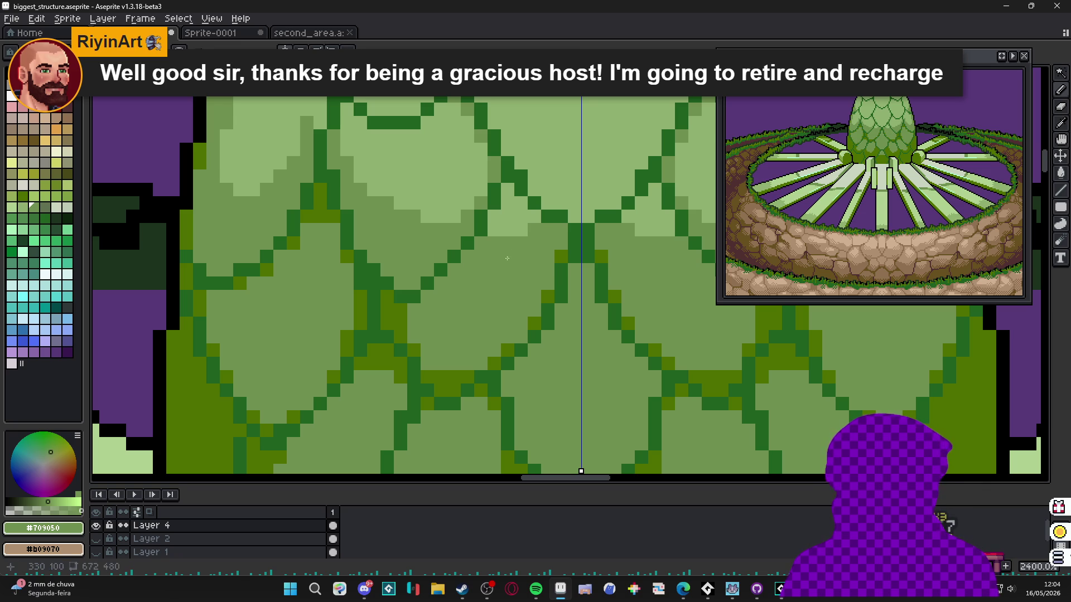
- Draw a mid-green vertical stroke and pixel along a scale outline
alt+click(521, 229)
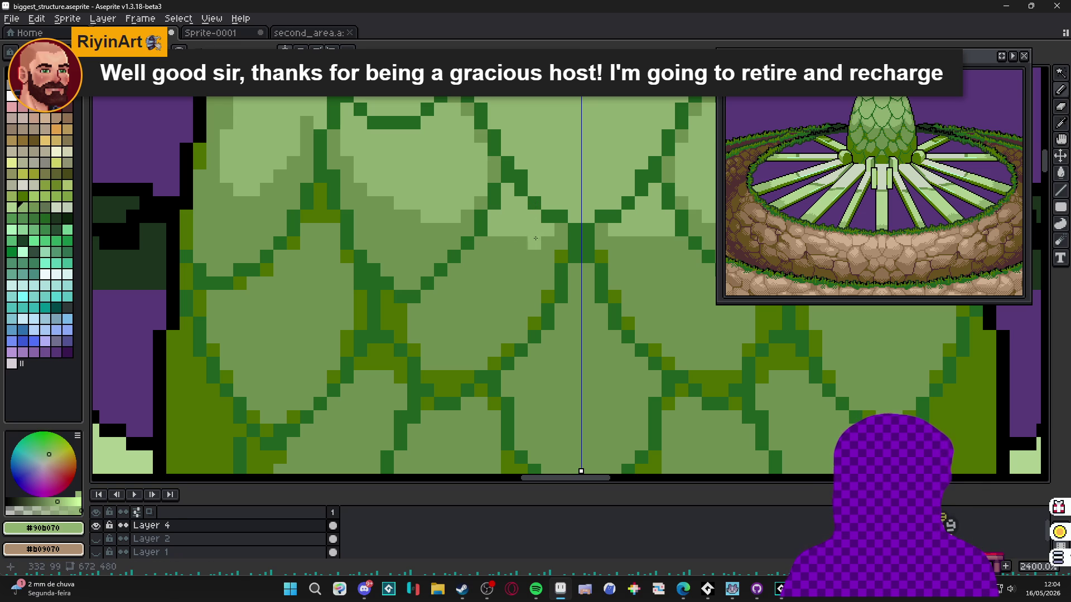
alt+click(507, 253)
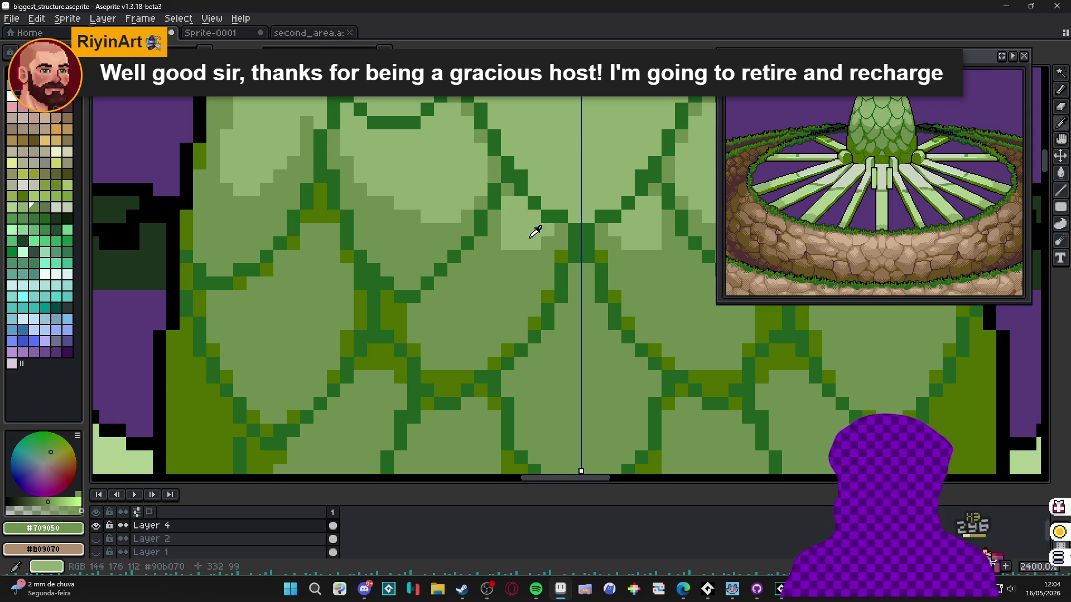
alt+click(535, 237)
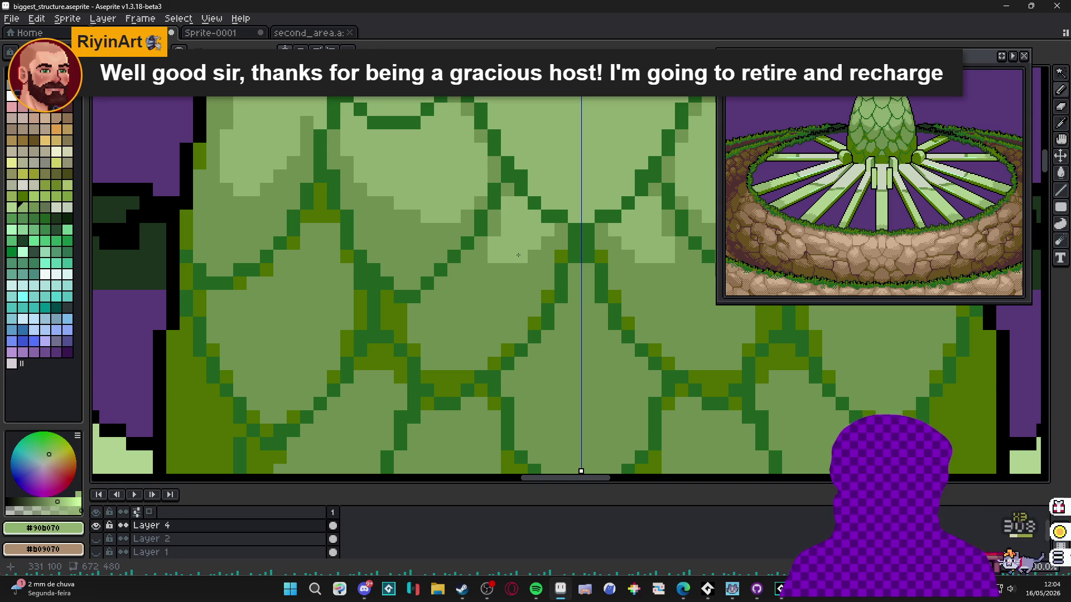
scroll(524, 262, down, 1)
alt+click(525, 263)
scroll(524, 263, down, 3)
scroll(506, 223, up, 2)
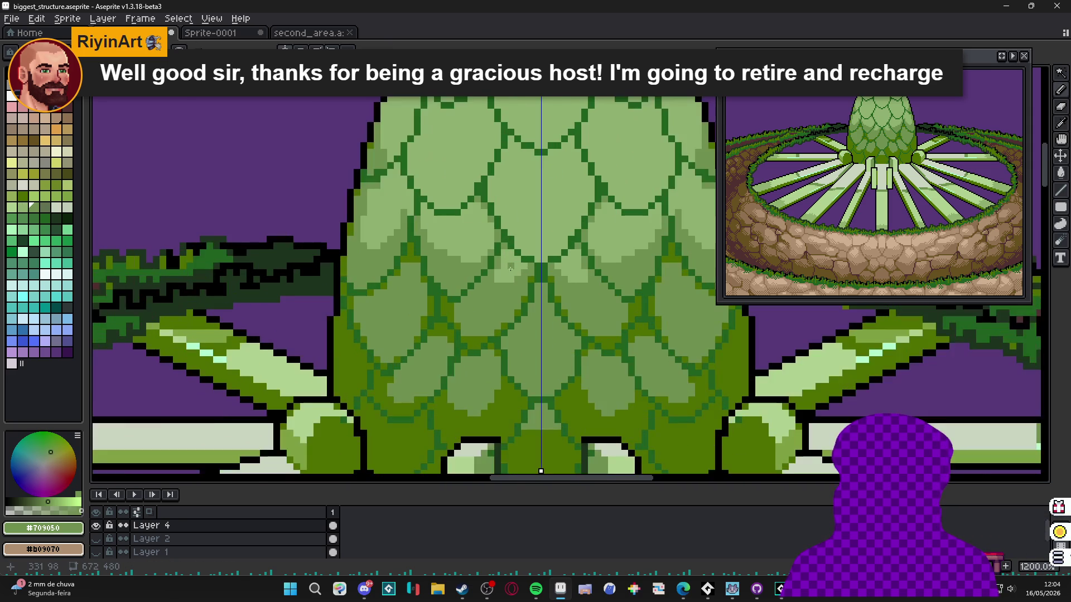
scroll(505, 187, up, 2)
drag(492, 147, 492, 250)
key(b)
click(520, 285)
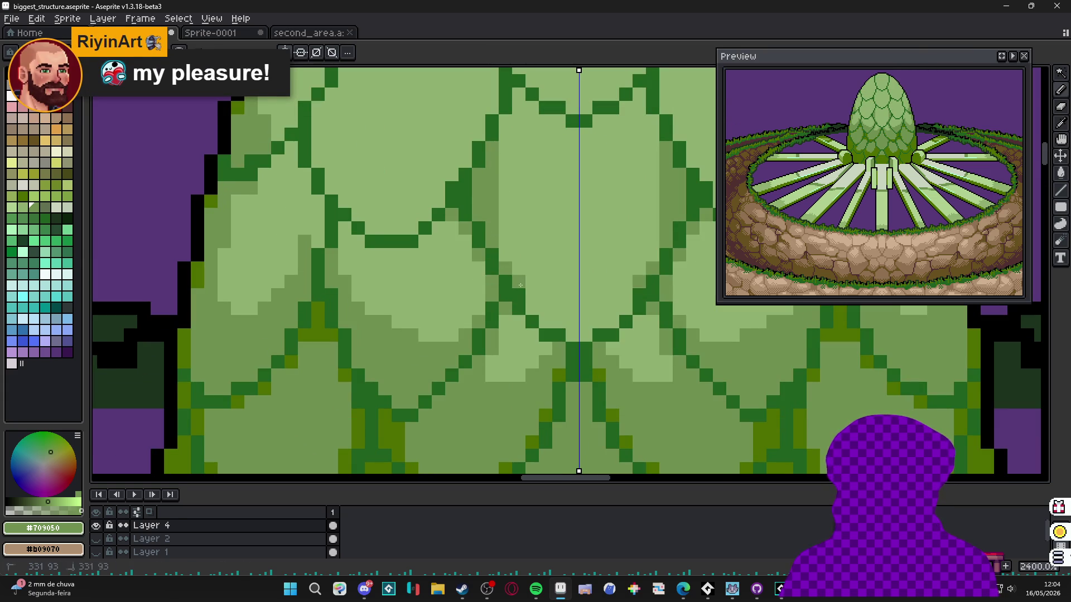
- Extend mid-green strokes down and along a scale's lower edge
scroll(569, 332, down, 2)
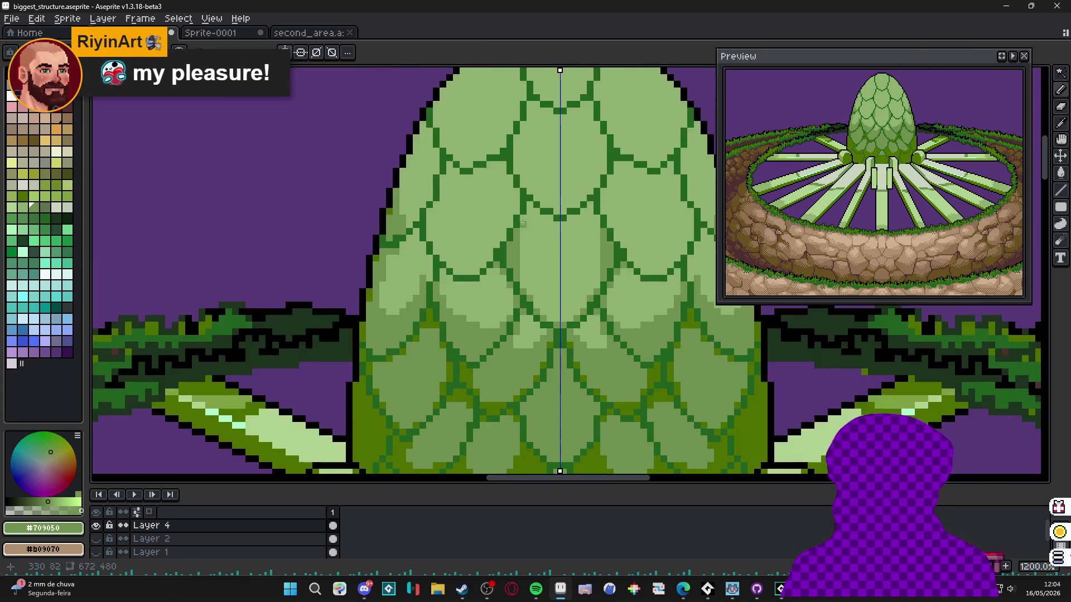
scroll(532, 203, up, 2)
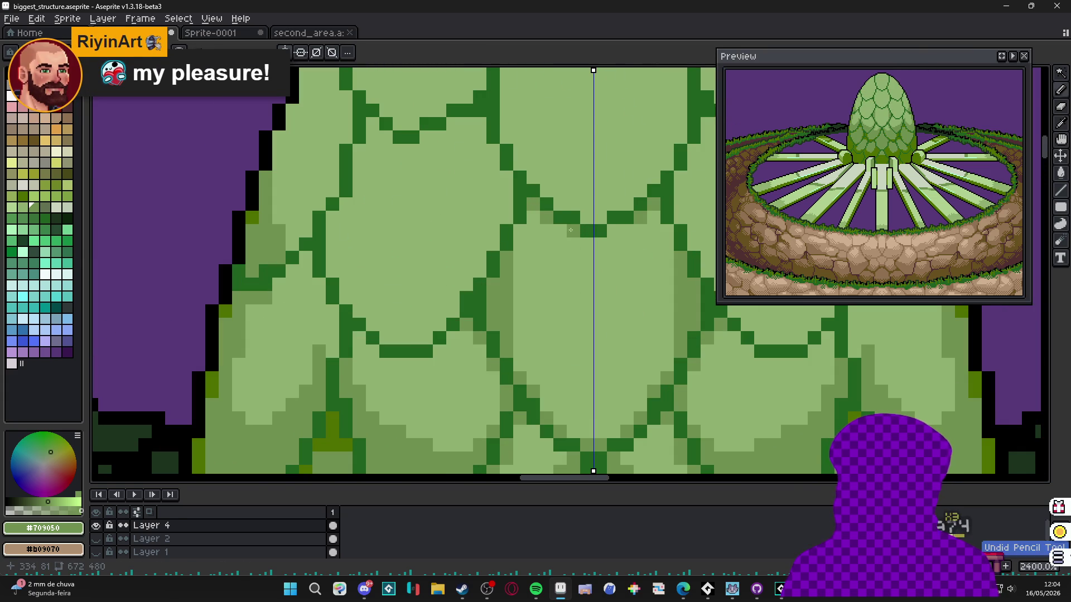
click(532, 337)
mouse_move(521, 351)
mouse_down()
mouse_move(574, 433)
mouse_move(603, 432)
mouse_up()
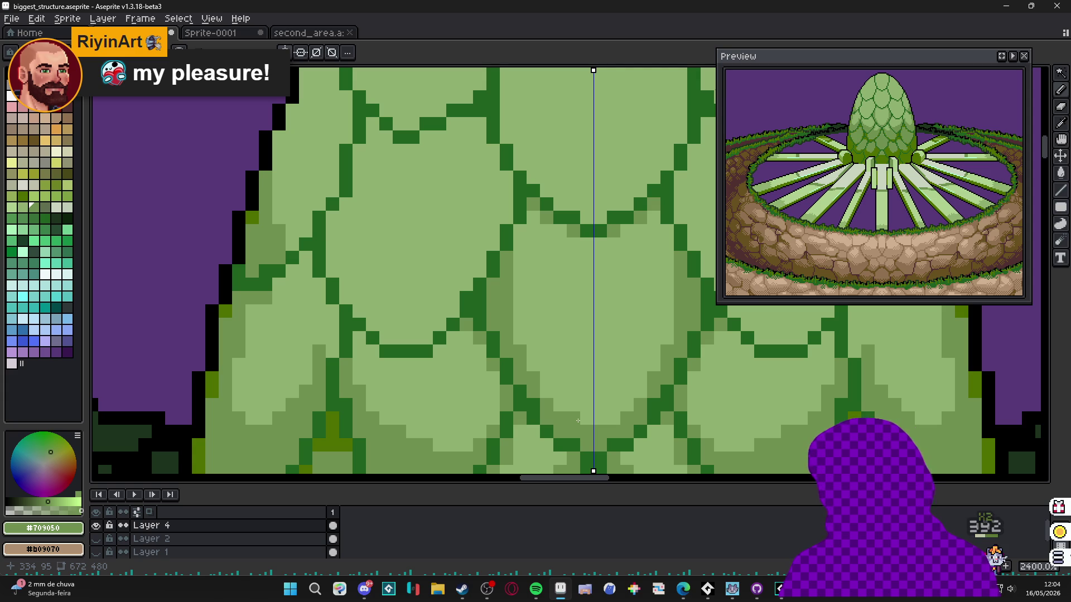
click(578, 416)
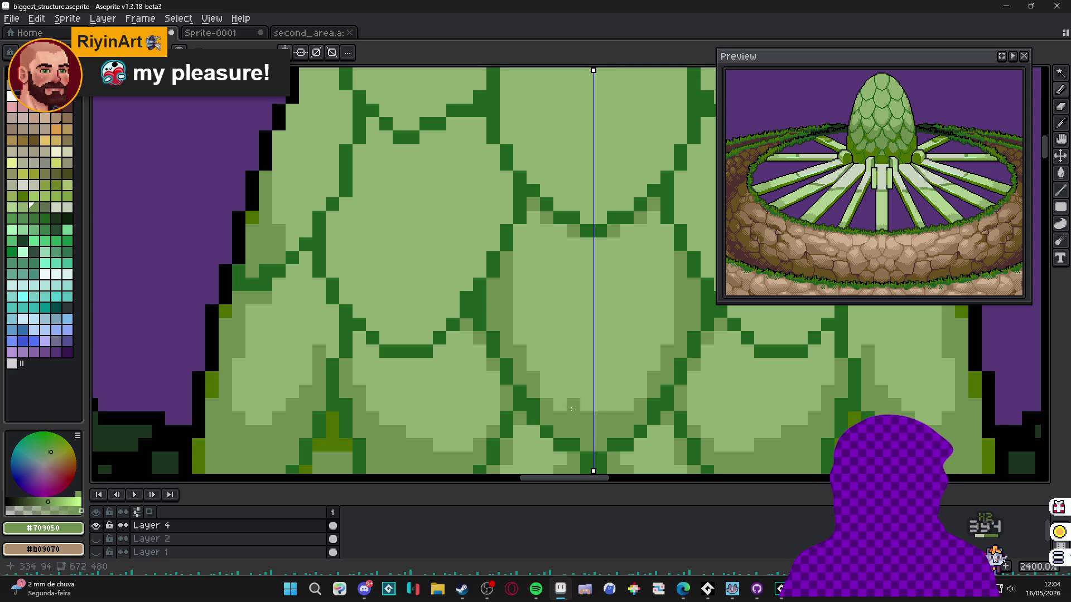
drag(552, 399, 526, 341)
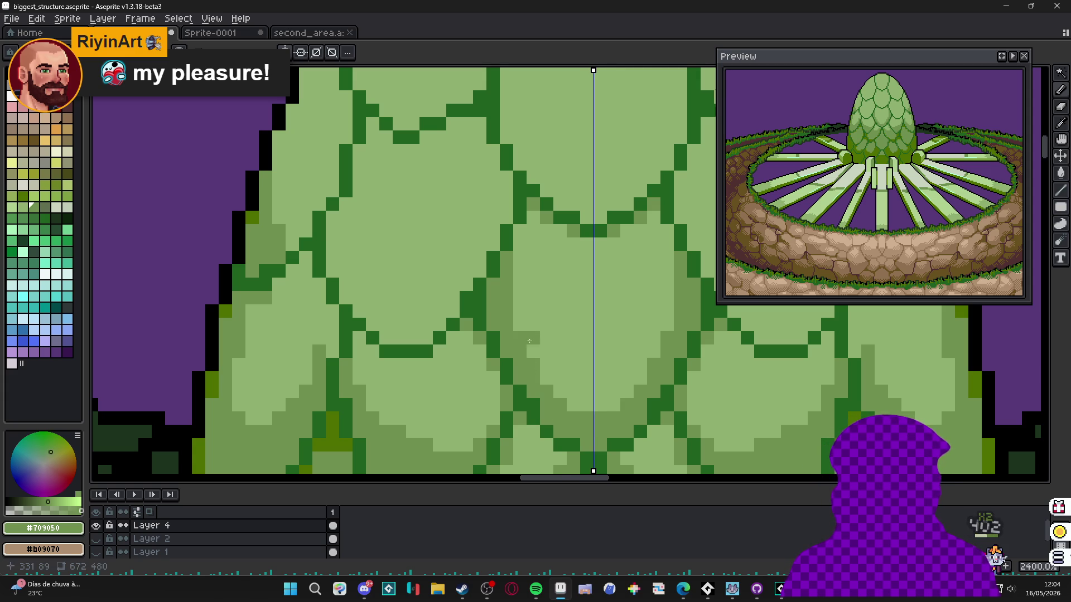
- Add light-green highlight pixels to a scale on the egg
scroll(528, 340, down, 3)
scroll(514, 346, up, 1)
scroll(514, 346, down, 1)
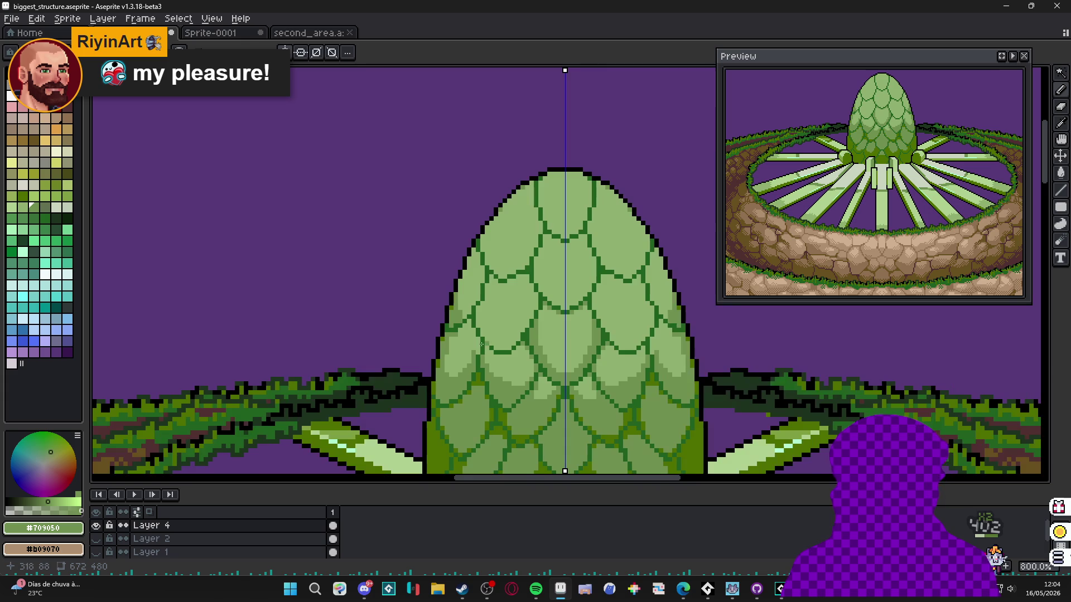
scroll(500, 401, up, 2)
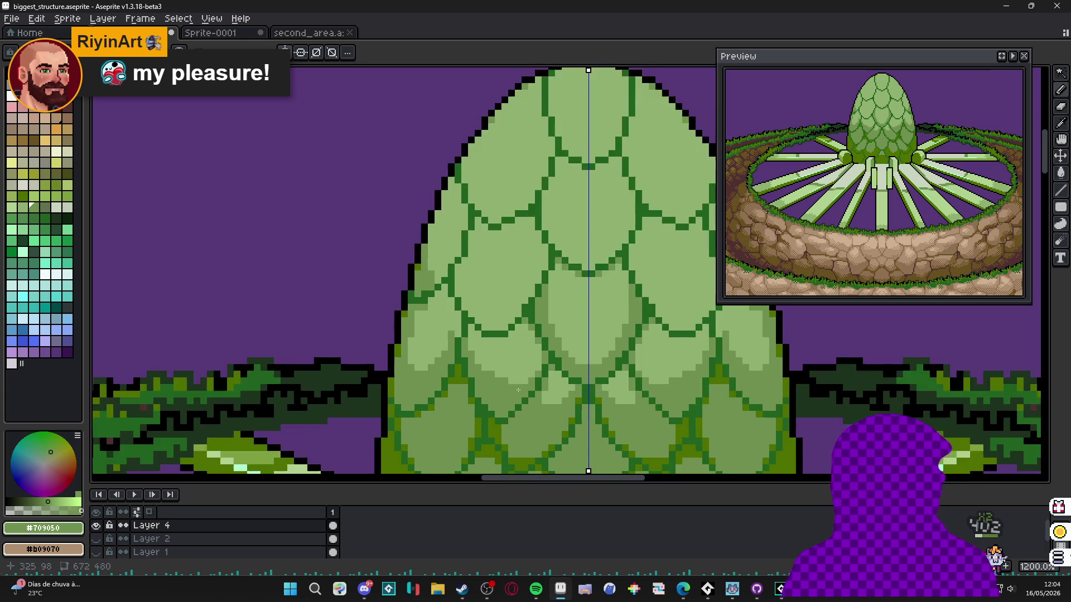
alt+click(545, 413)
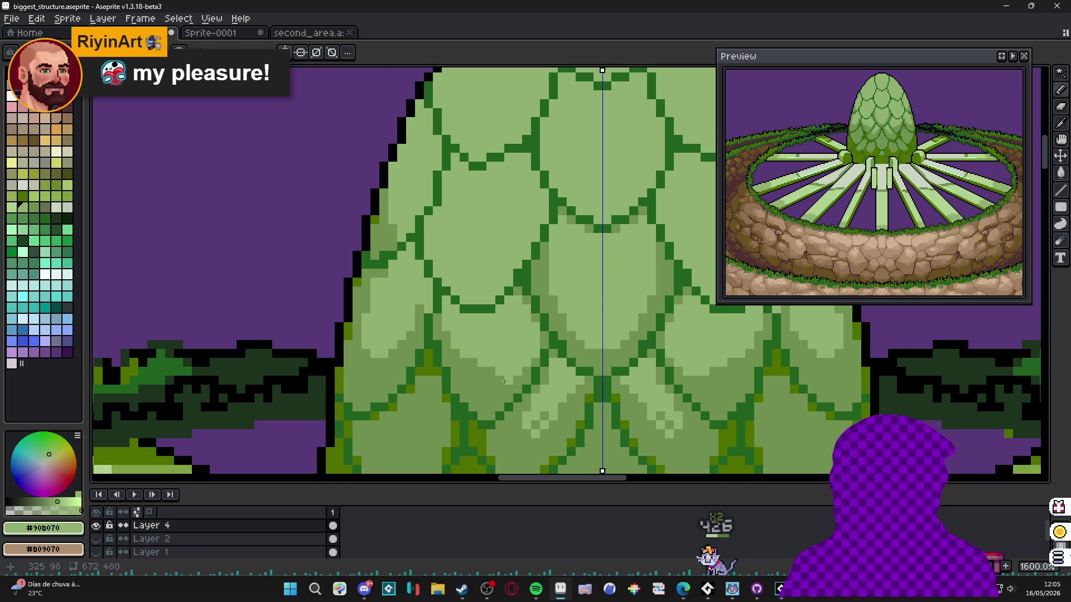
click(467, 365)
alt+click(475, 373)
alt+click(495, 353)
click(488, 381)
- Sample the dome's mid-green, light green and dark scale-outline green
scroll(471, 373, down, 1)
scroll(471, 374, up, 1)
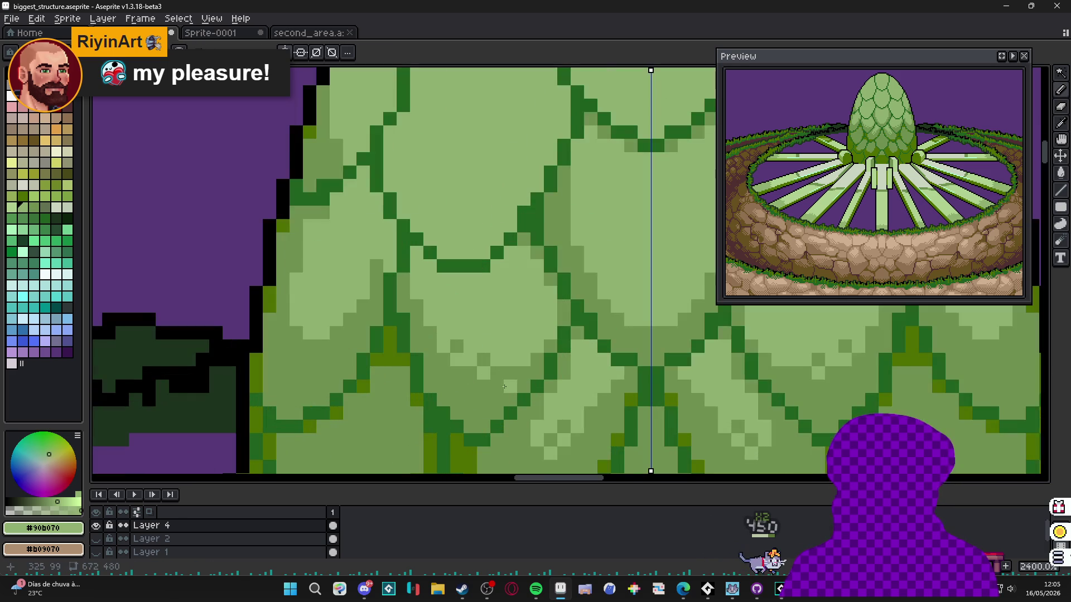
scroll(473, 397, down, 3)
scroll(473, 397, up, 4)
alt+click(446, 356)
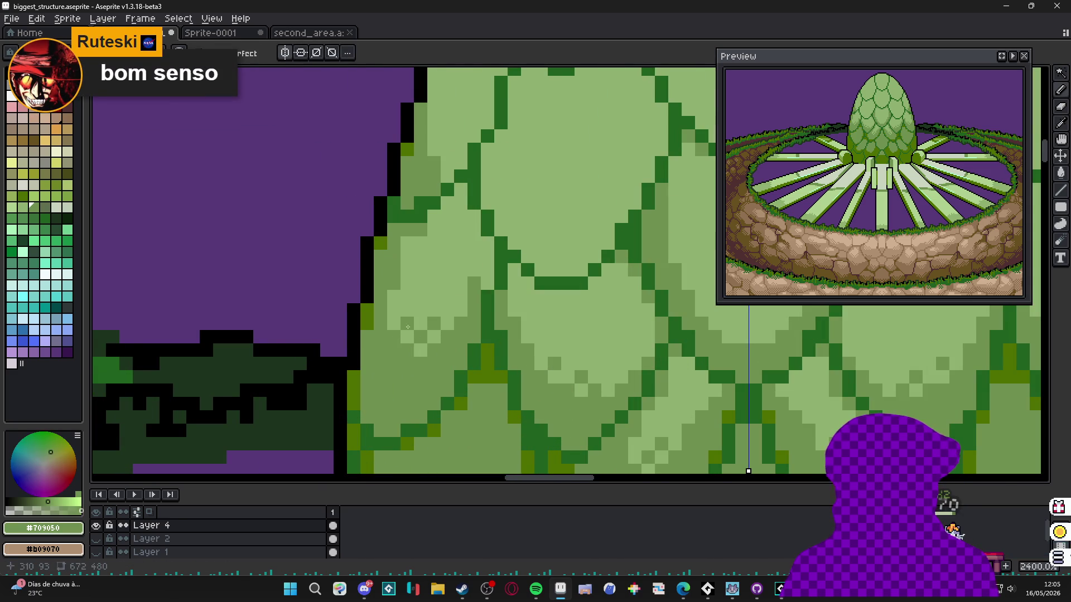
scroll(423, 326, down, 4)
scroll(418, 329, up, 2)
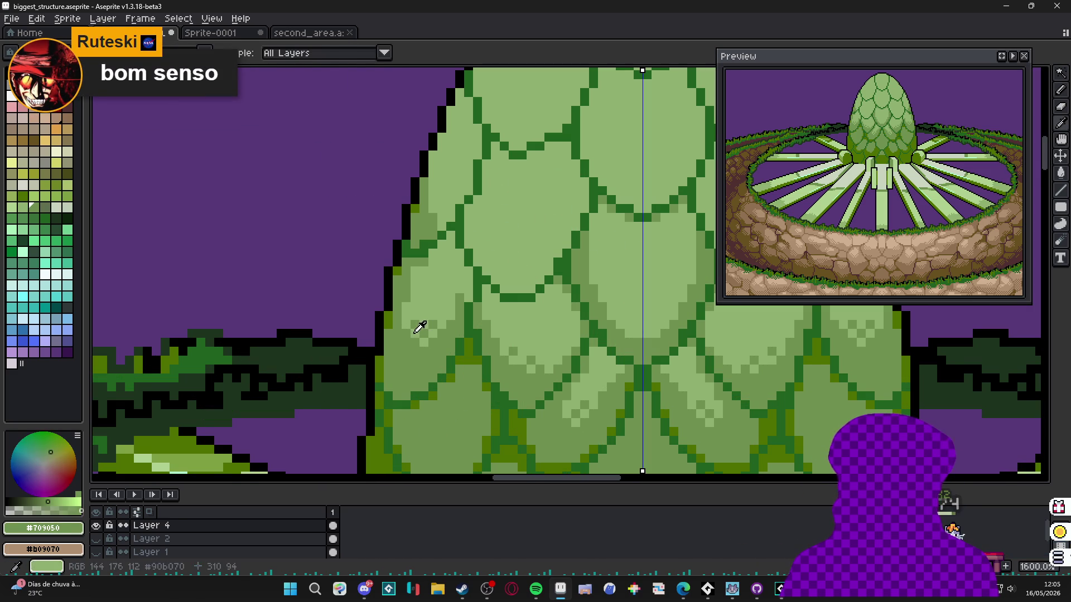
alt+click(408, 342)
scroll(415, 351, down, 4)
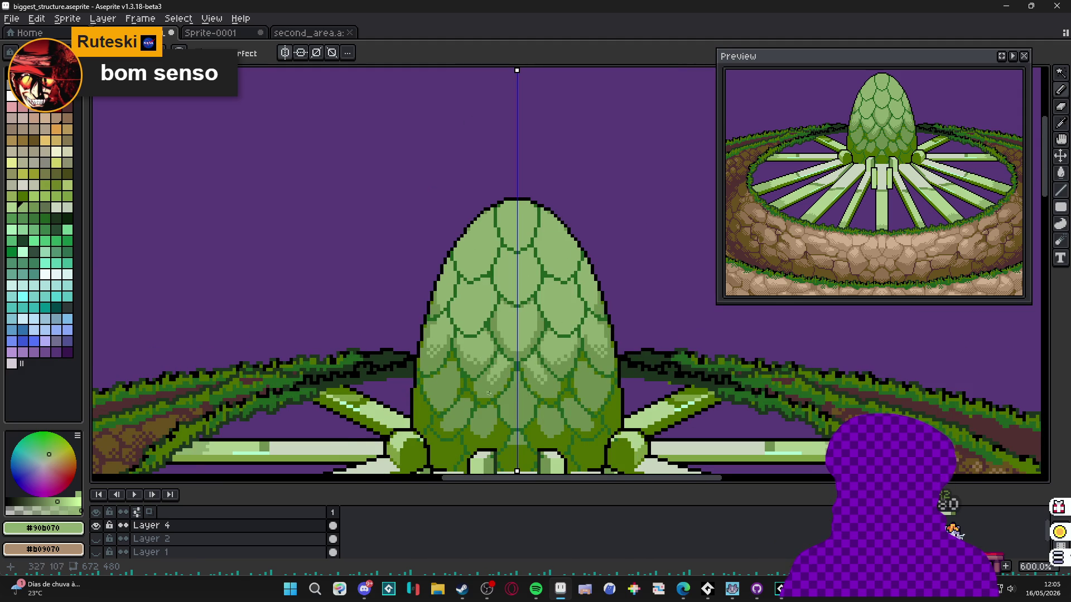
scroll(488, 394, up, 4)
alt+click(467, 456)
alt+click(465, 453)
- Pick a darker palette green and try a stroke near the dome base, then undo it
scroll(456, 371, down, 3)
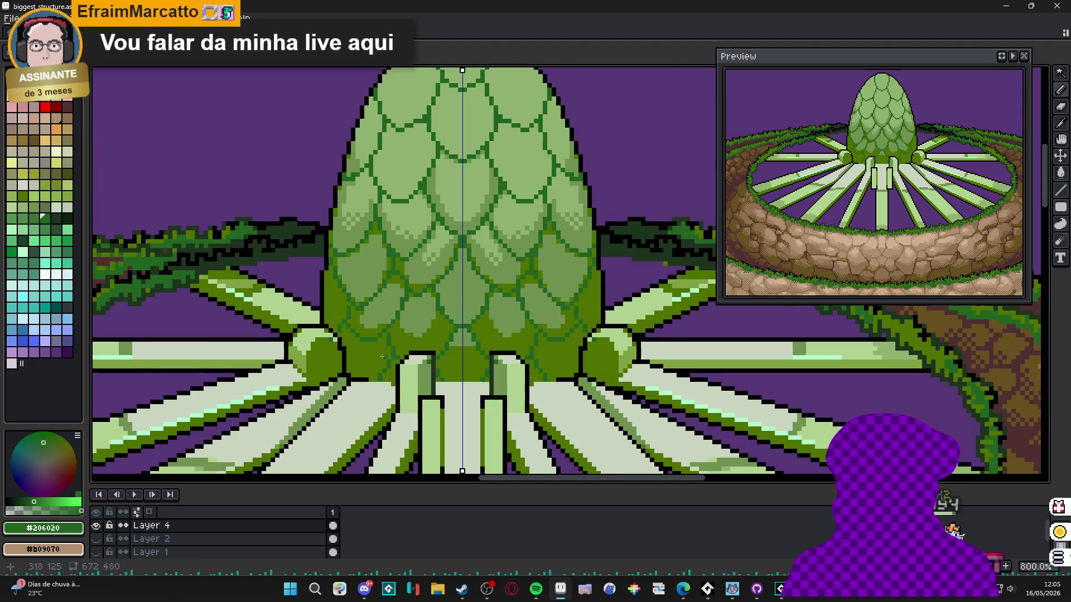
scroll(382, 350, up, 3)
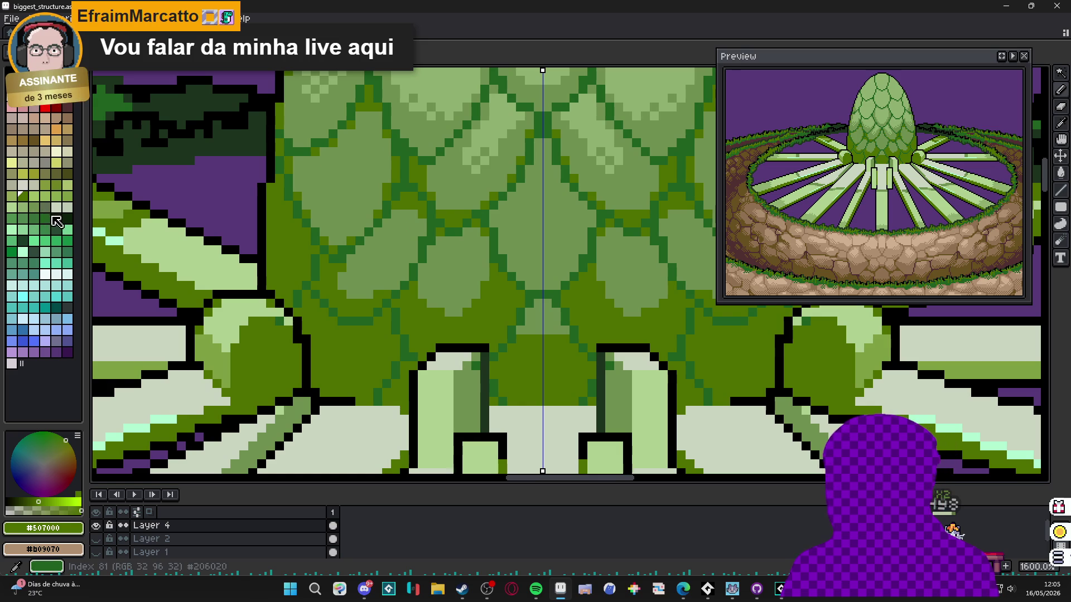
click(58, 223)
key(bracketleft)
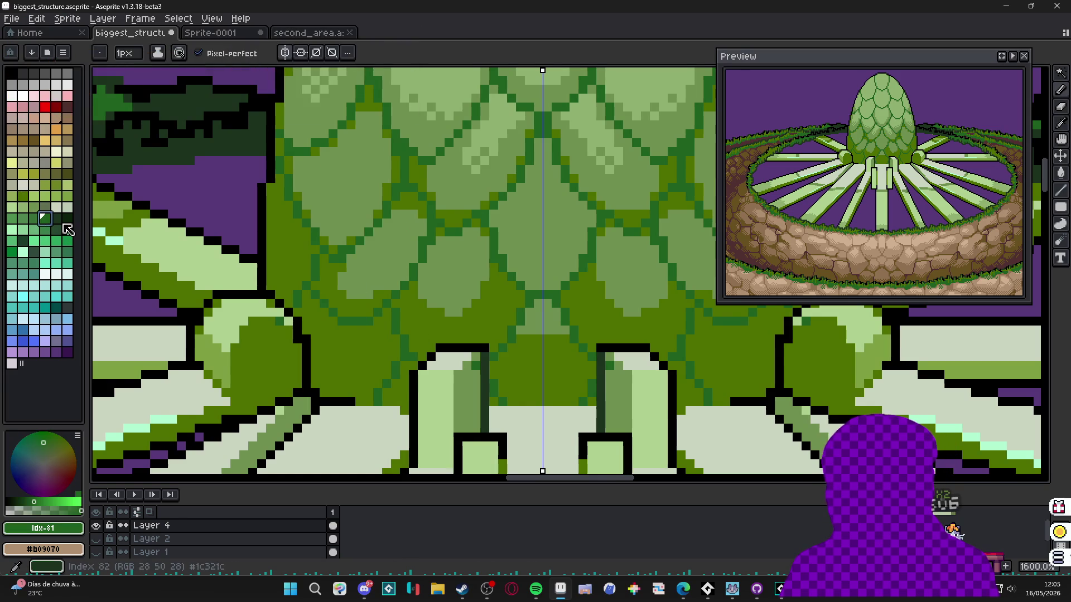
key(bracketright)
key(bracketright)
key(bracketright)
drag(397, 315, 397, 334)
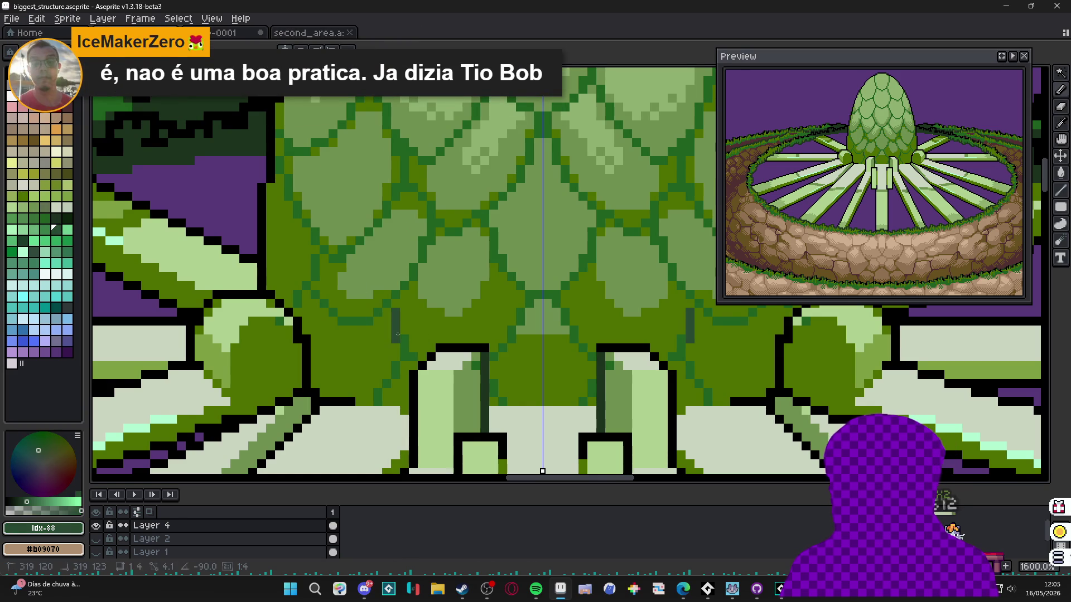
key(ctrl+z)
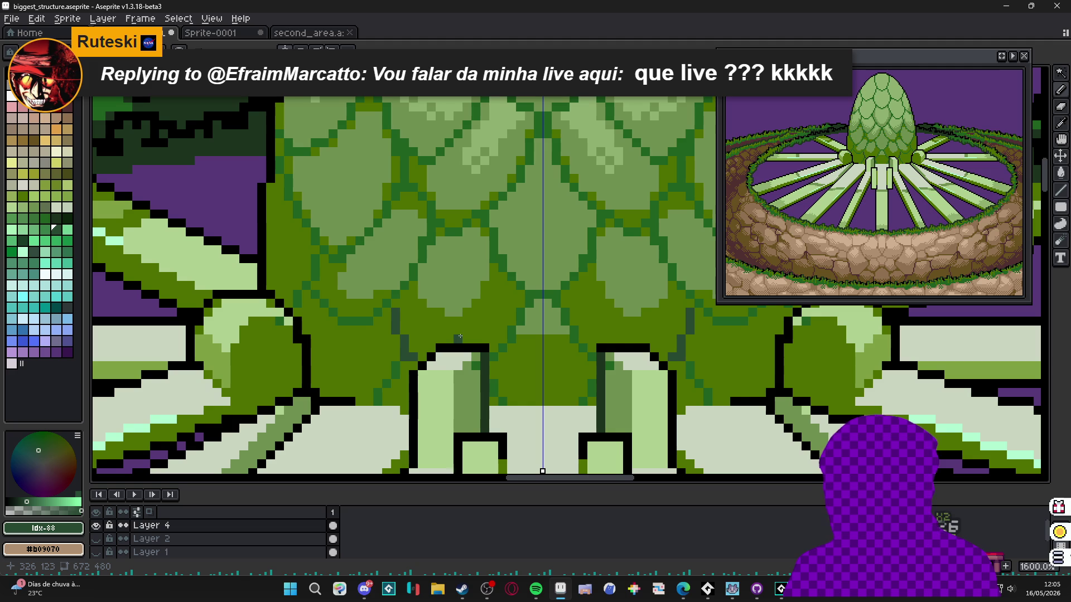
- Extend the dark green outlines along the egg's lower scales
scroll(406, 310, up, 2)
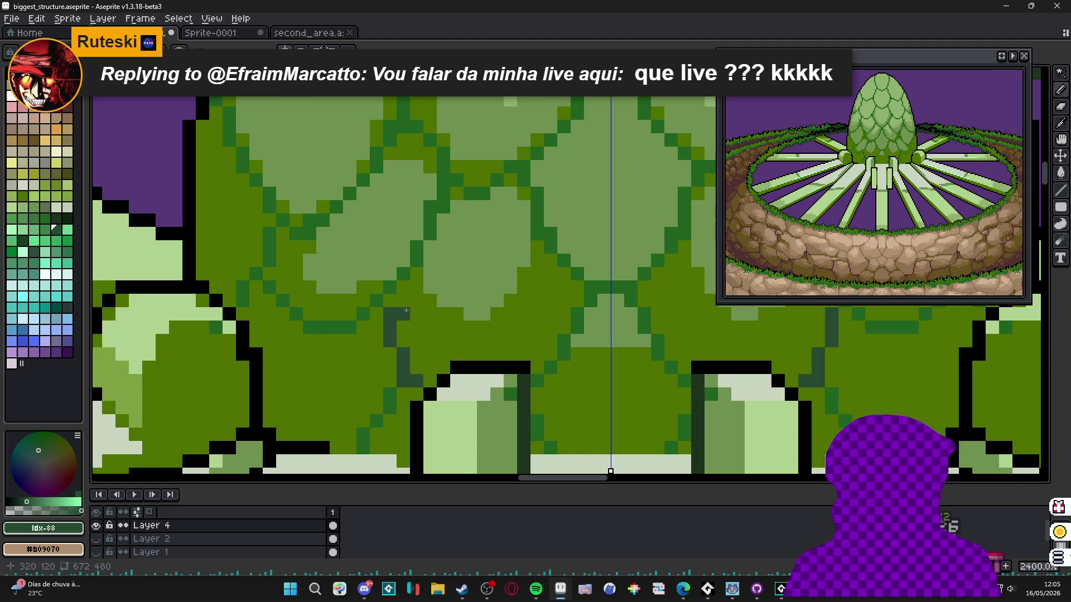
drag(349, 323, 311, 327)
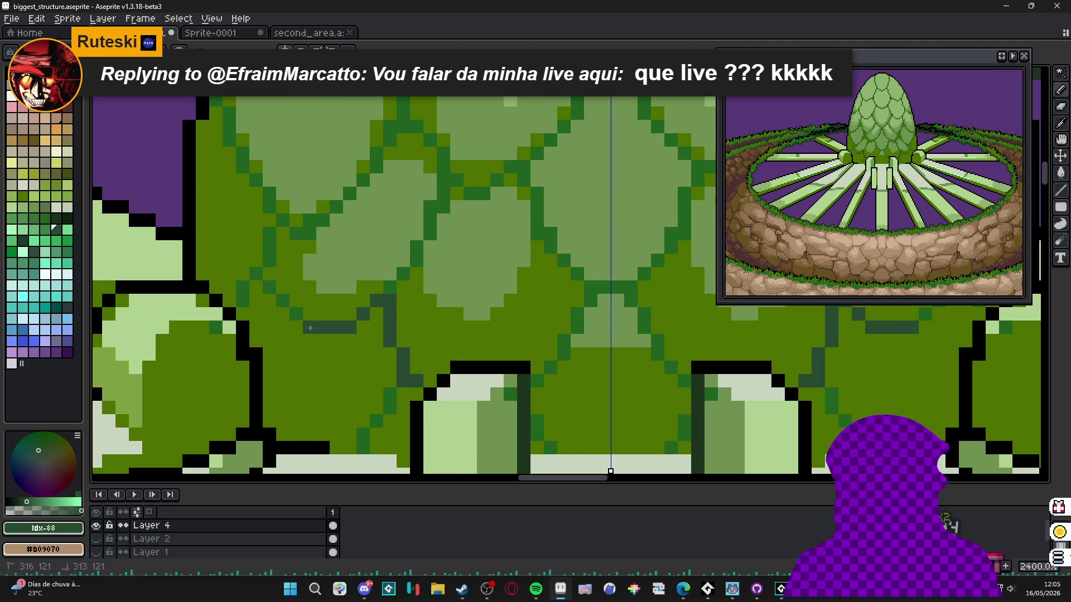
mouse_move(268, 277)
mouse_down()
mouse_move(269, 234)
mouse_move(255, 278)
mouse_up()
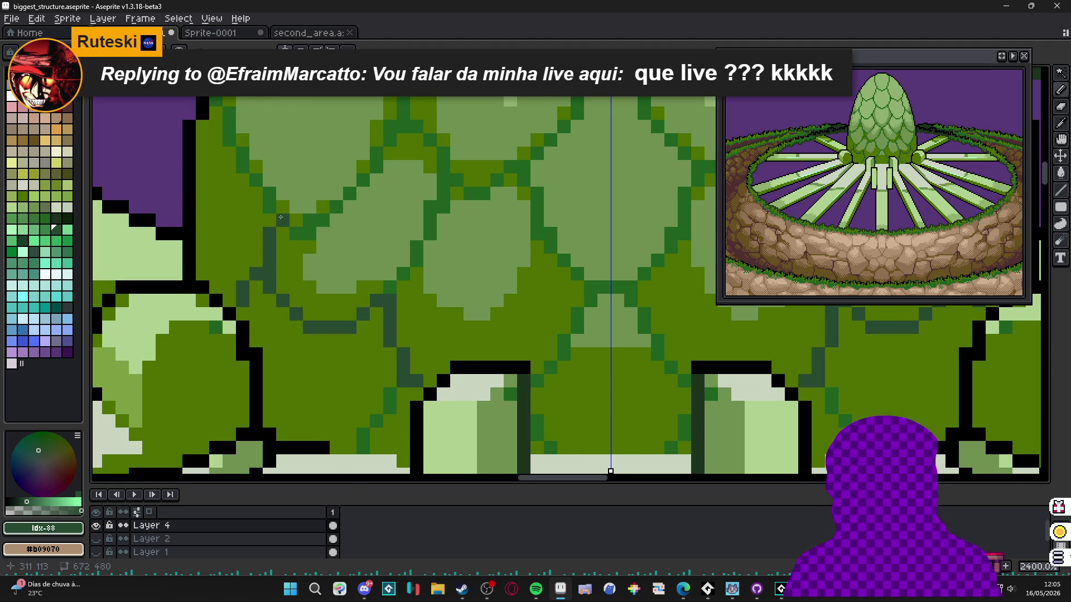
click(270, 194)
drag(296, 233, 309, 230)
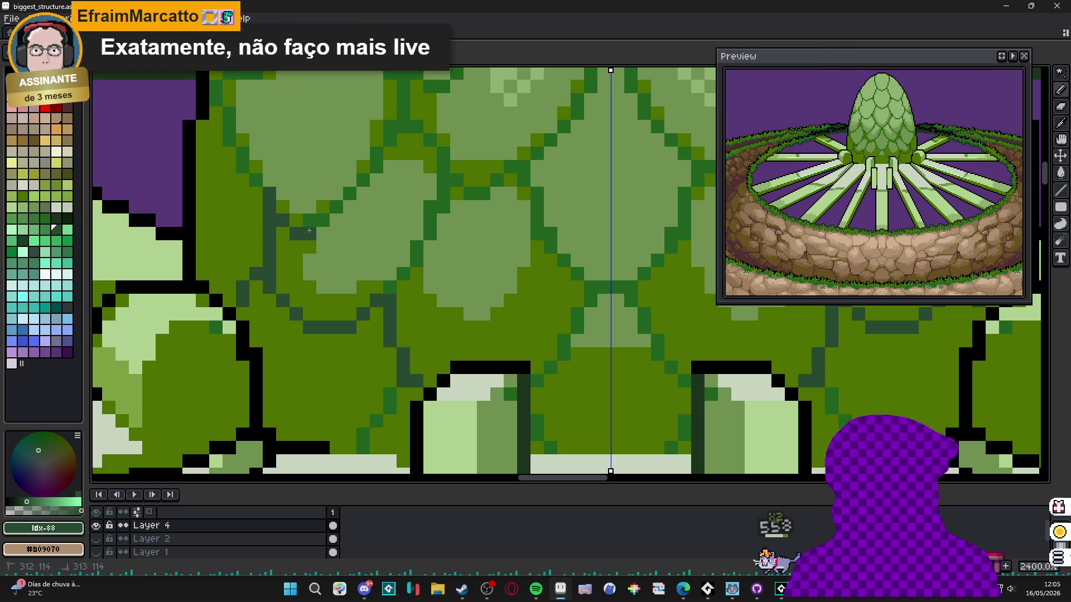
click(349, 195)
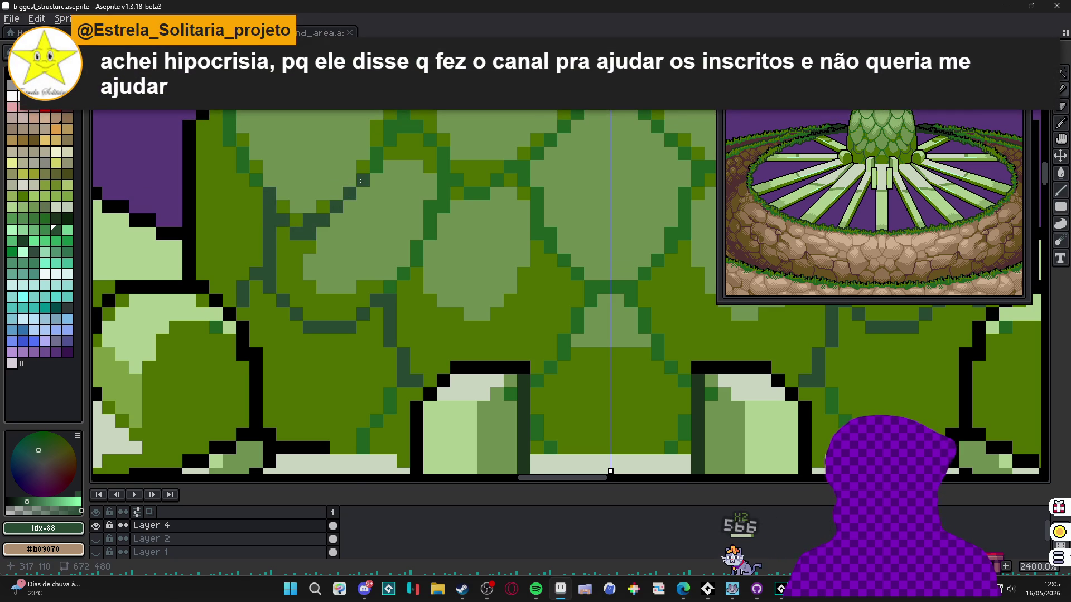
scroll(360, 181, down, 3)
scroll(343, 201, up, 3)
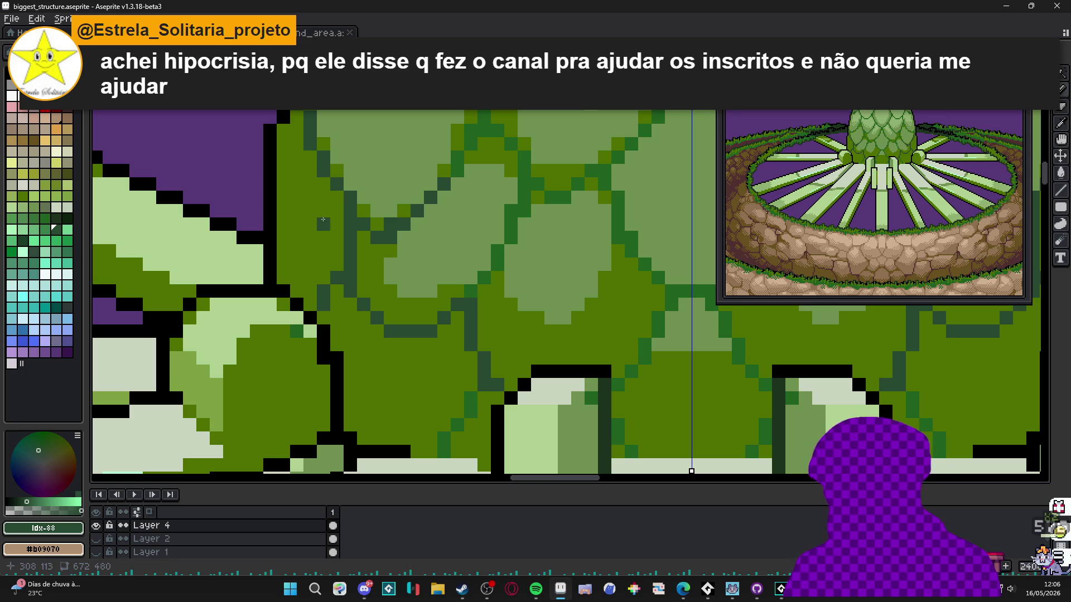
- Sample the outline green and paint two dark green pixels beside the pillar
scroll(321, 224, down, 5)
scroll(408, 292, up, 5)
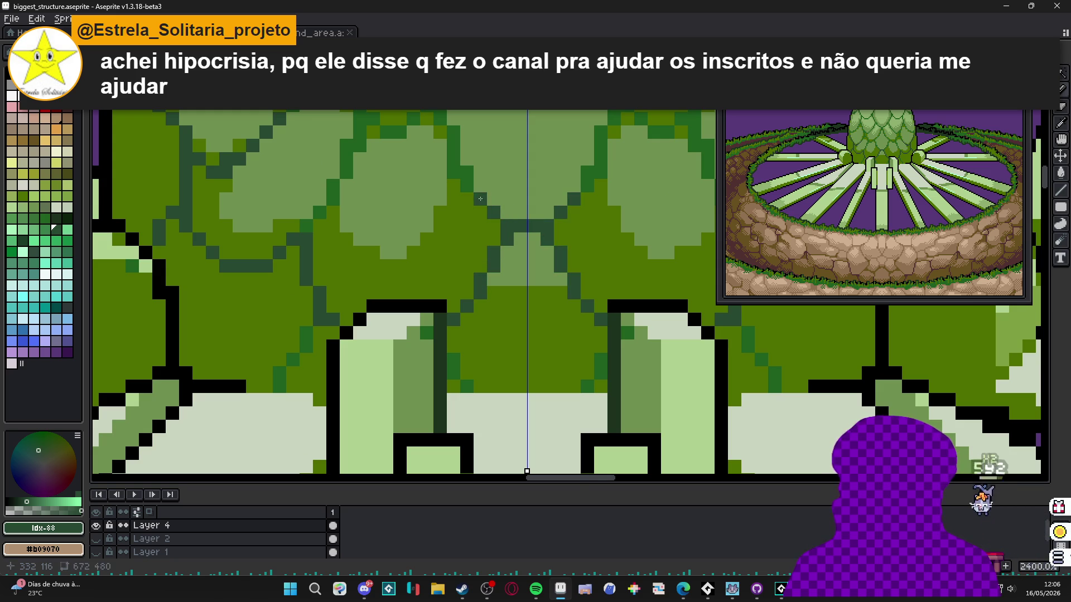
scroll(455, 147, down, 4)
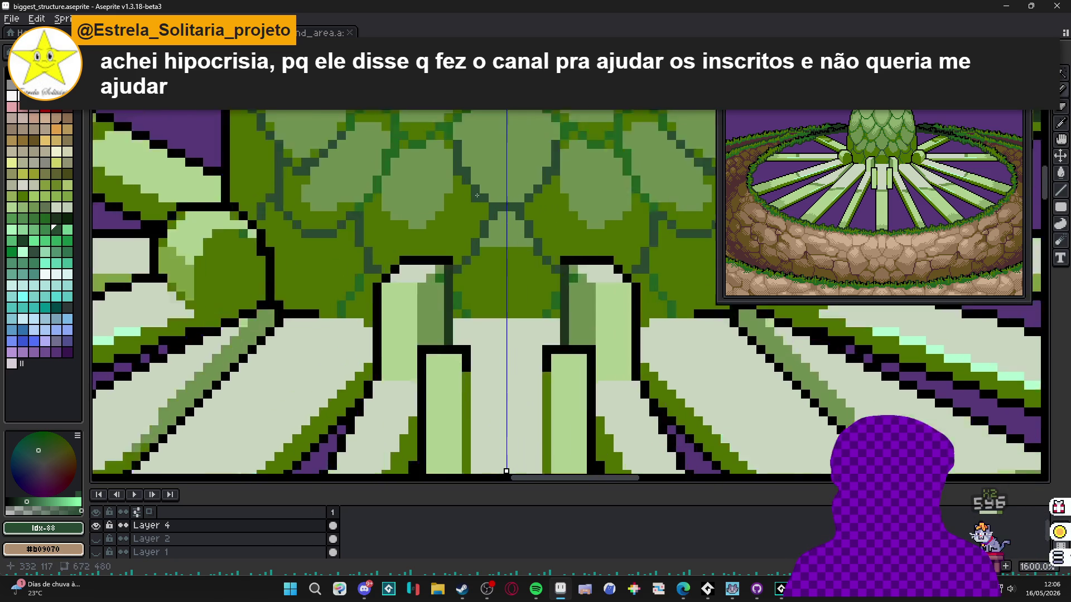
alt+click(466, 234)
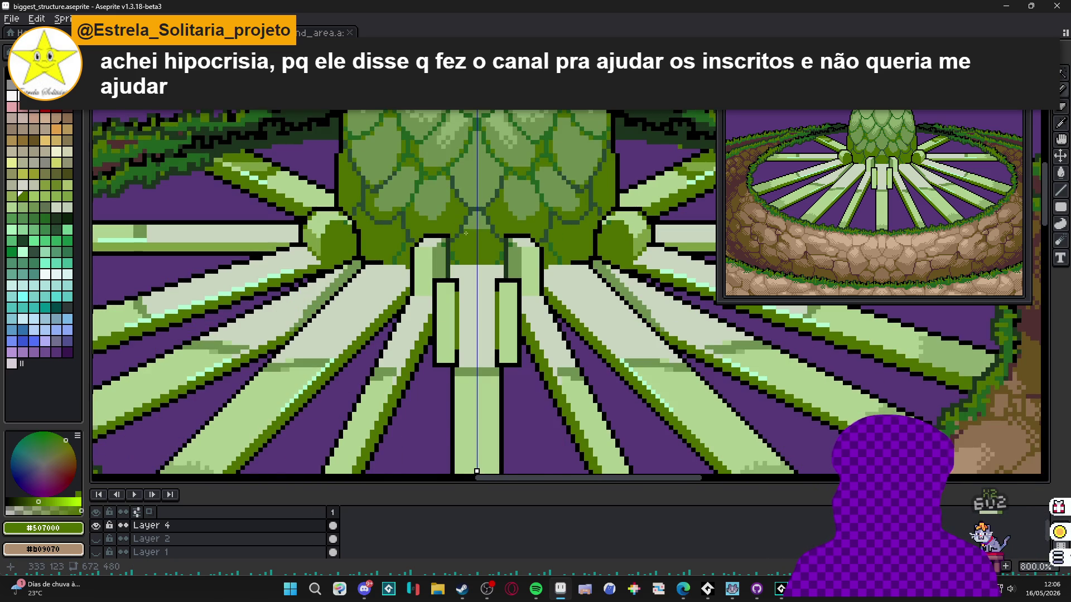
scroll(466, 234, up, 3)
alt+click(379, 279)
scroll(379, 279, up, 3)
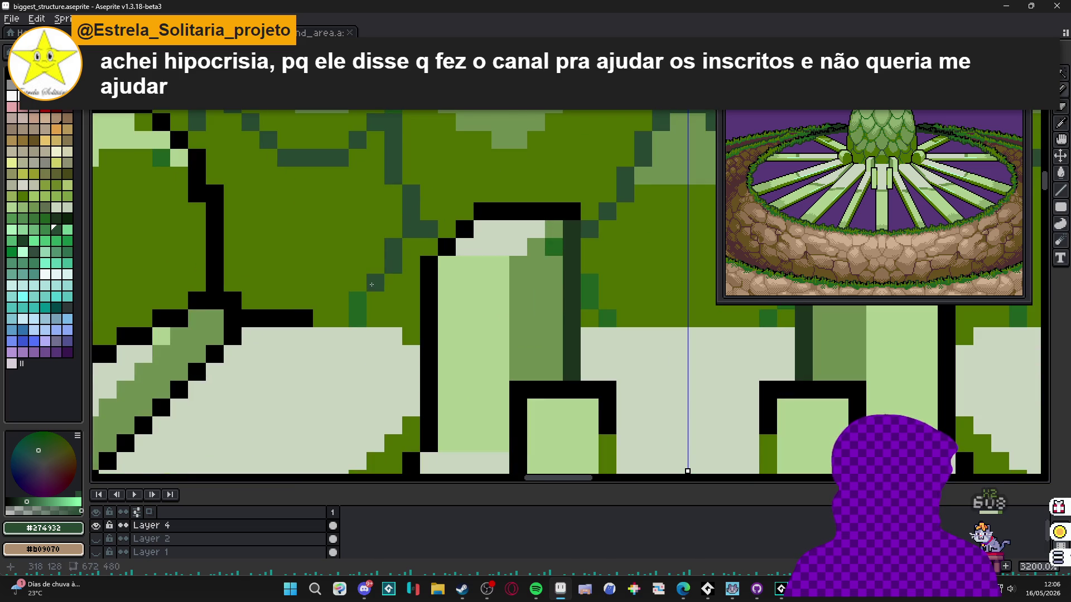
mouse_move(375, 295)
mouse_down()
mouse_move(356, 303)
mouse_move(361, 319)
mouse_up()
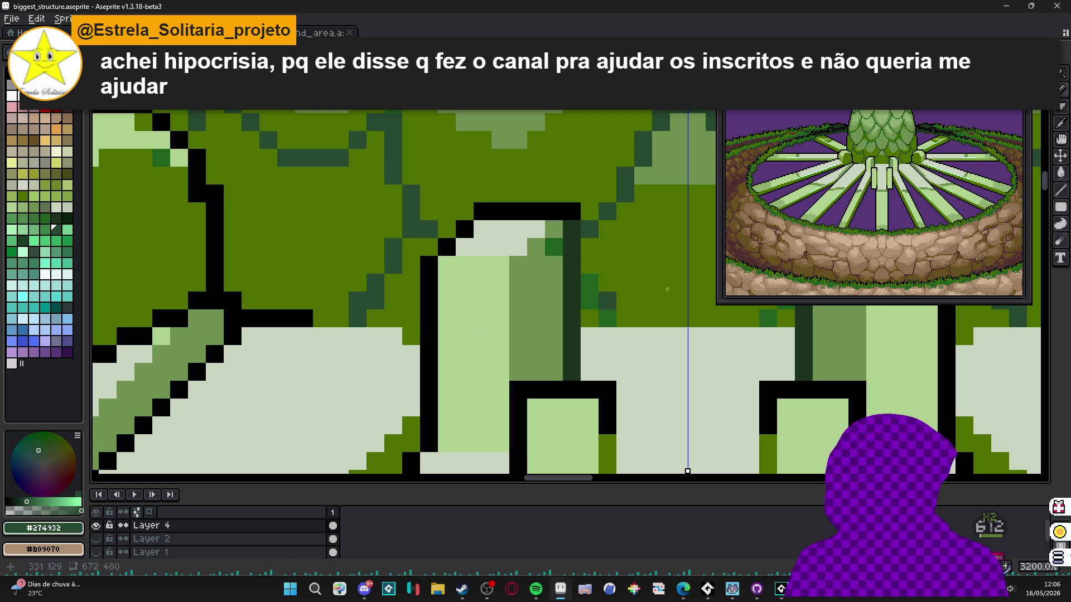
- Sample olive #507000, light #709050 and dark outline #274932 greens from the egg
scroll(768, 354, down, 4)
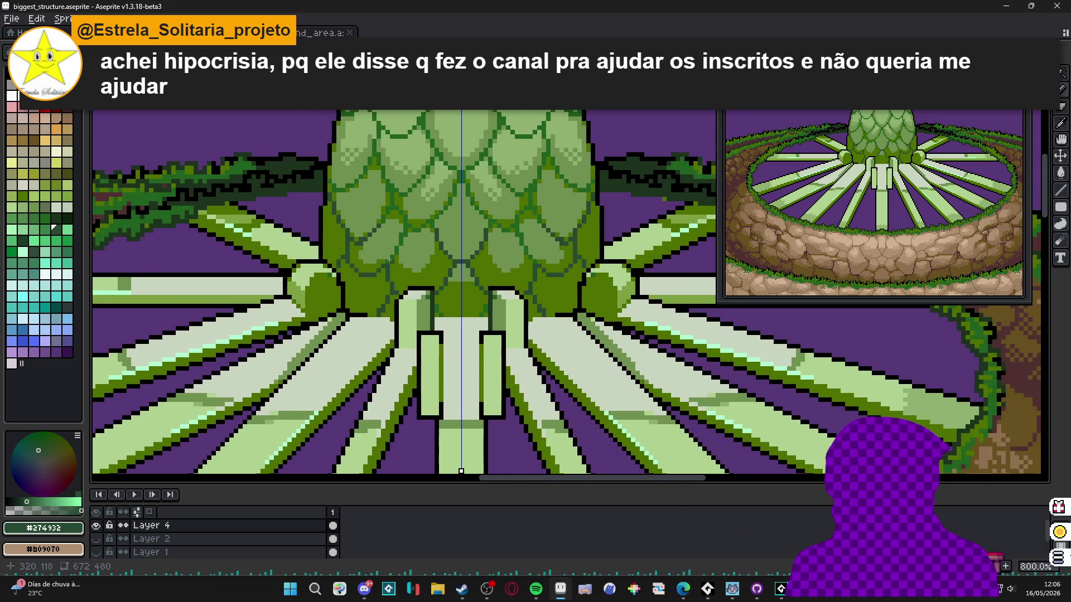
scroll(606, 335, up, 3)
alt+click(408, 280)
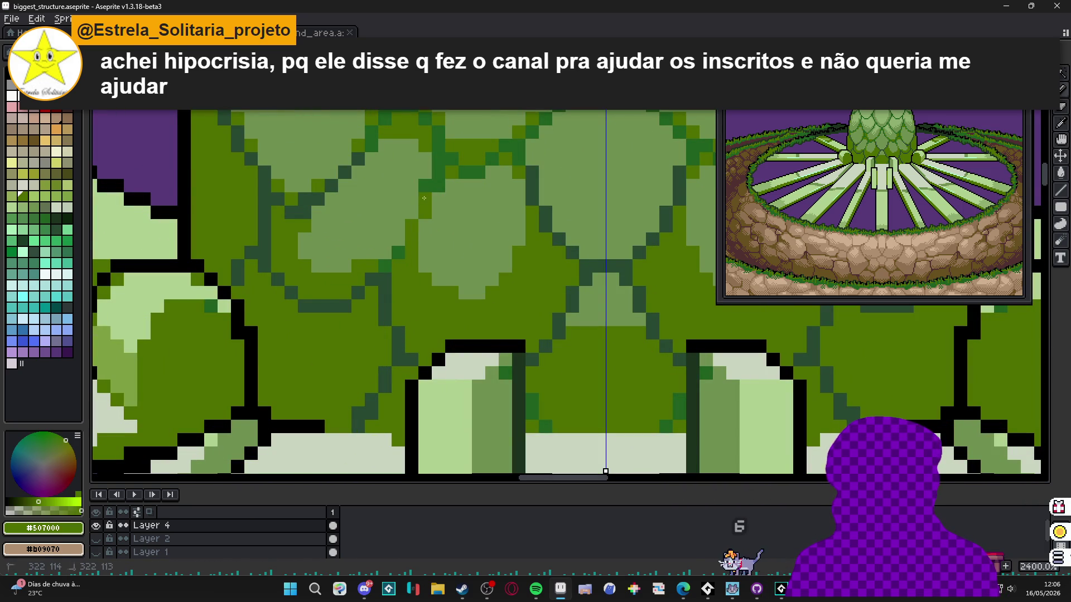
alt+click(424, 189)
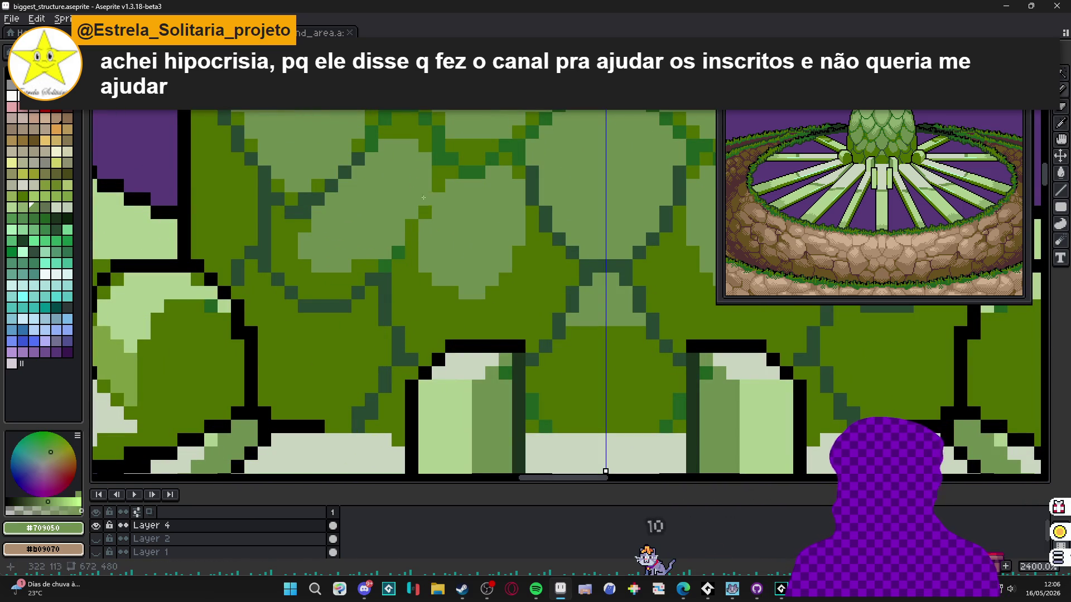
alt+click(387, 277)
scroll(377, 303, down, 3)
scroll(376, 303, up, 1)
- Zoom around the egg base, re-sampling the olive, dark outline and light scale greens
alt+click(406, 291)
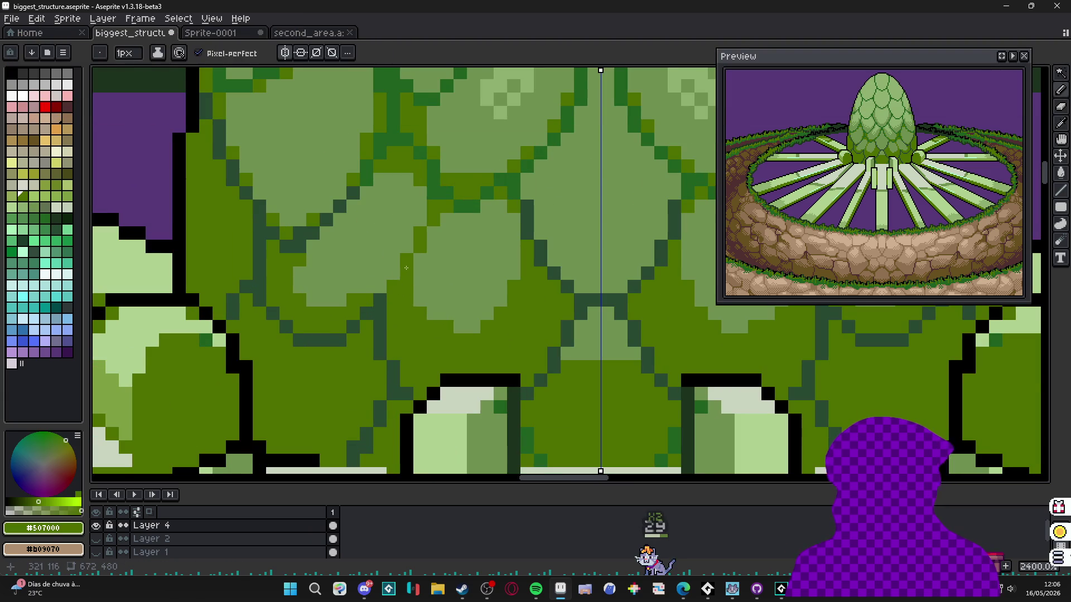
scroll(433, 308, down, 2)
scroll(429, 346, up, 3)
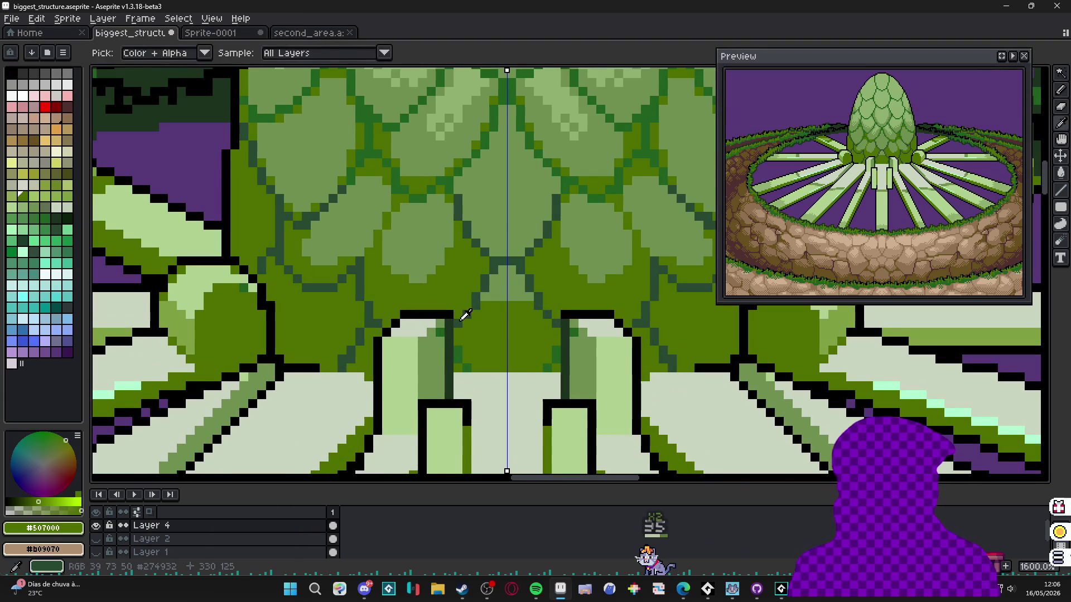
alt+click(454, 344)
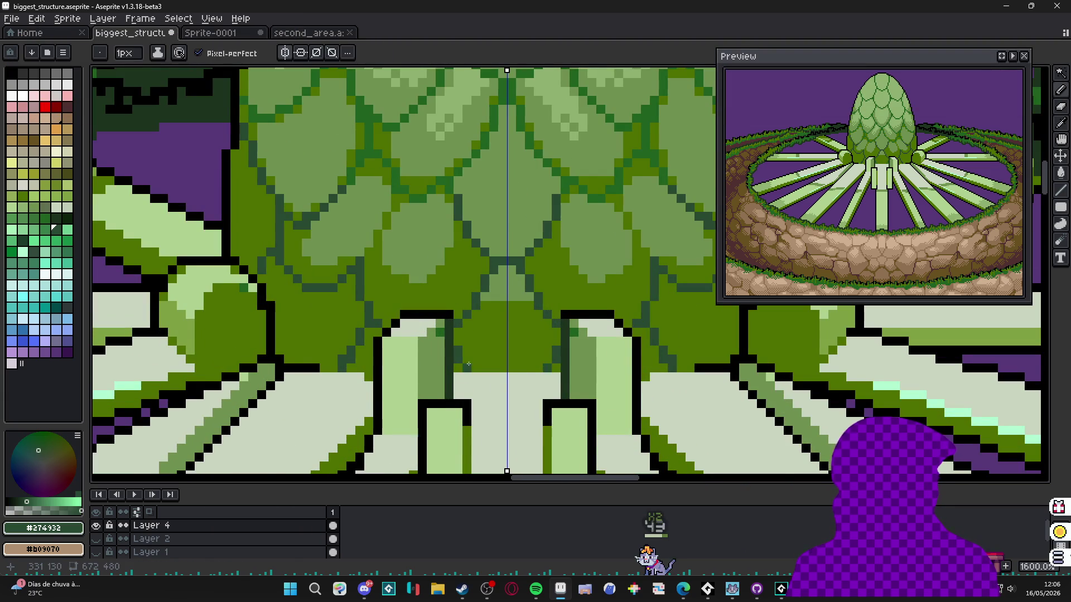
scroll(466, 366, down, 1)
scroll(491, 312, up, 1)
alt+click(496, 331)
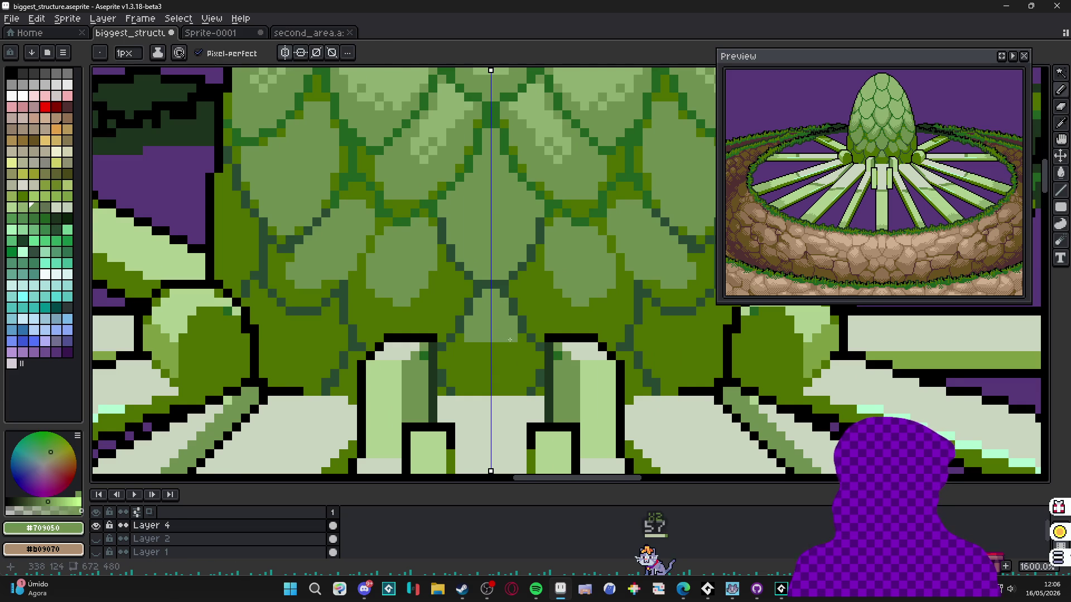
alt+click(505, 335)
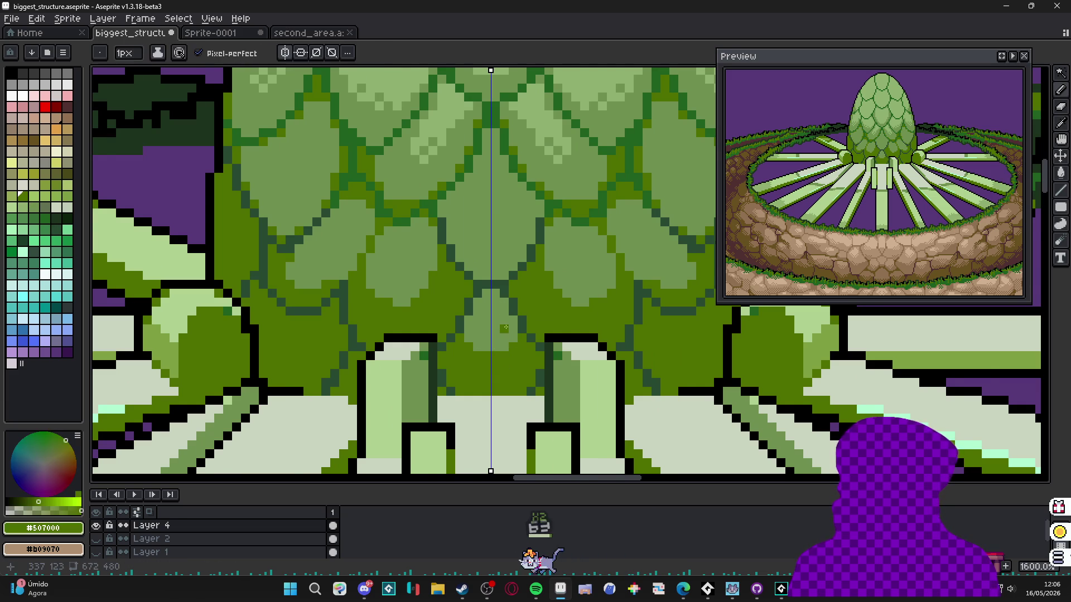
scroll(522, 329, down, 1)
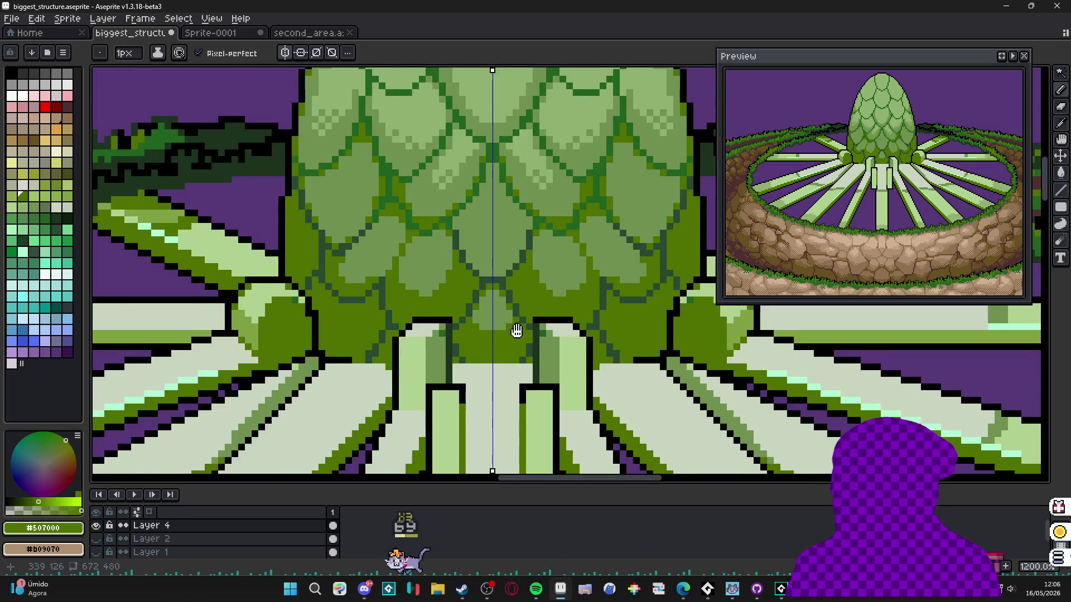
scroll(515, 329, up, 1)
alt+click(492, 327)
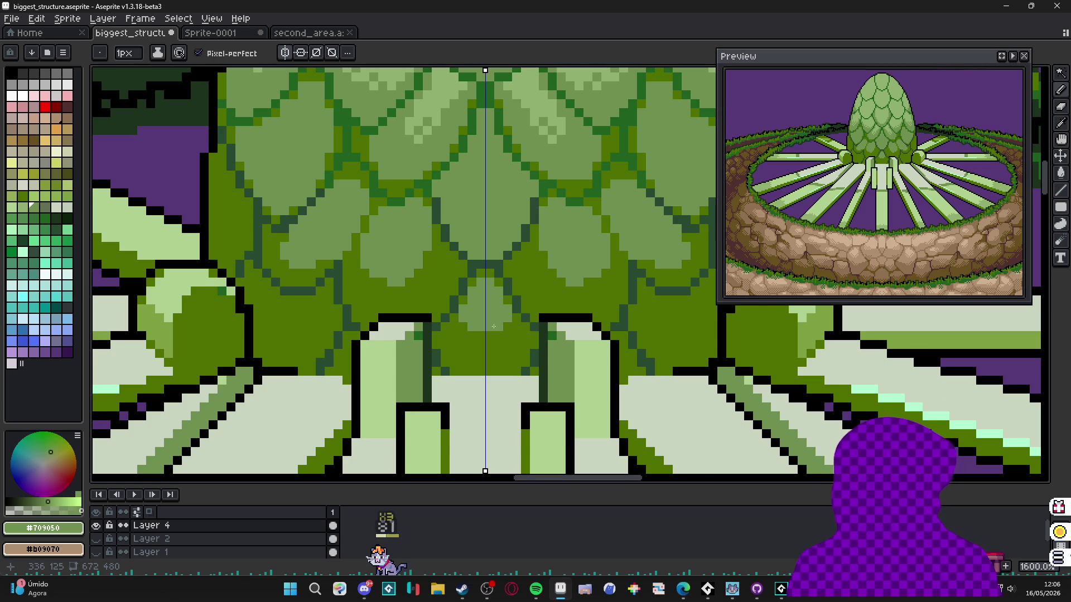
scroll(488, 338, down, 6)
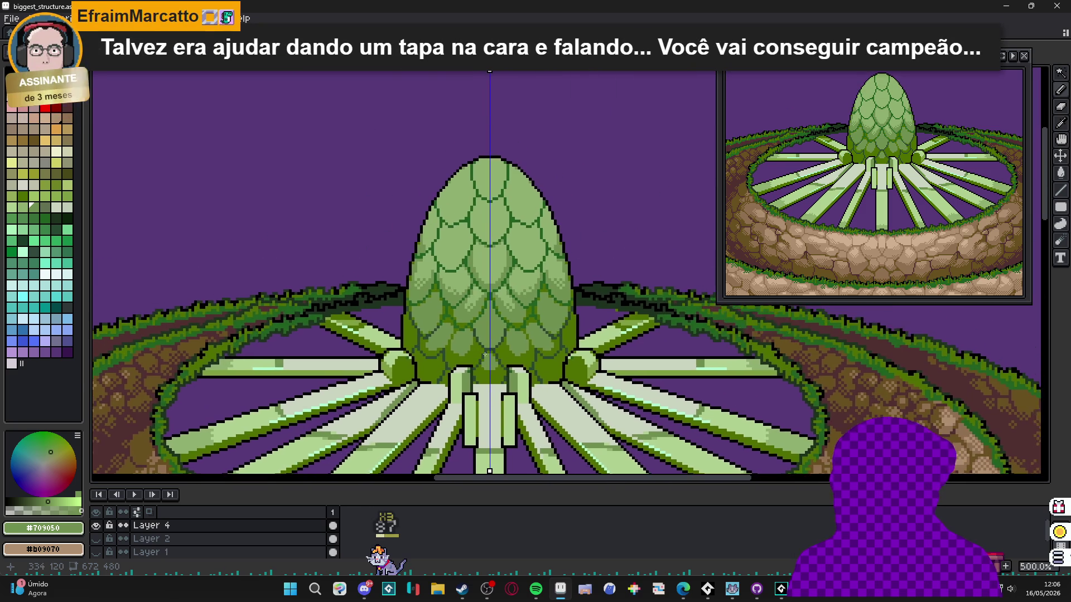
- Sample olive #507000 and paint olive pixels and short strokes over the egg's left scale edges
scroll(484, 355, up, 3)
alt+click(413, 287)
scroll(413, 287, up, 2)
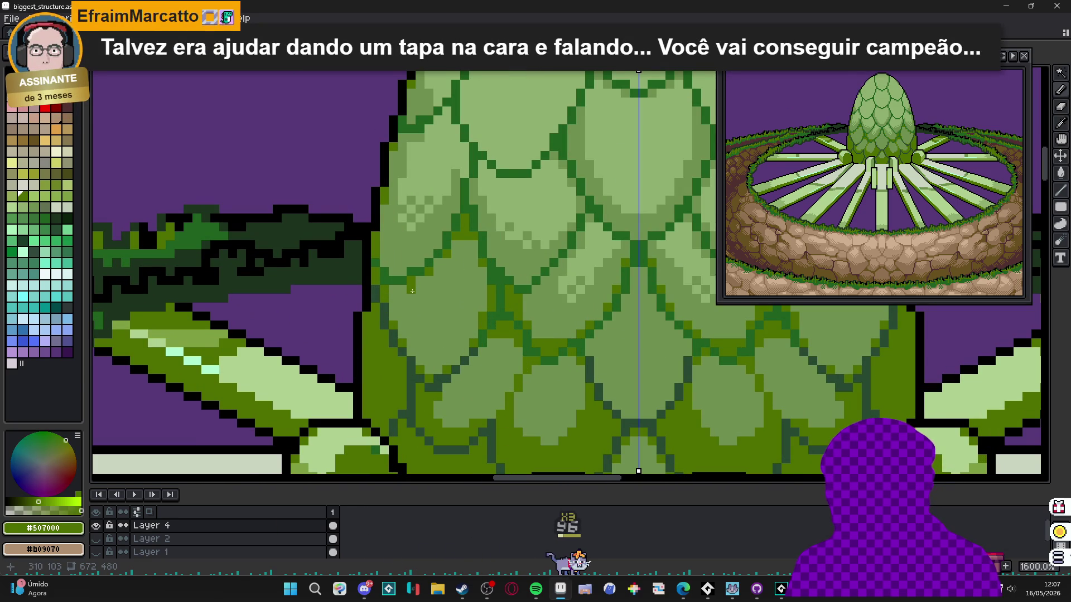
click(419, 296)
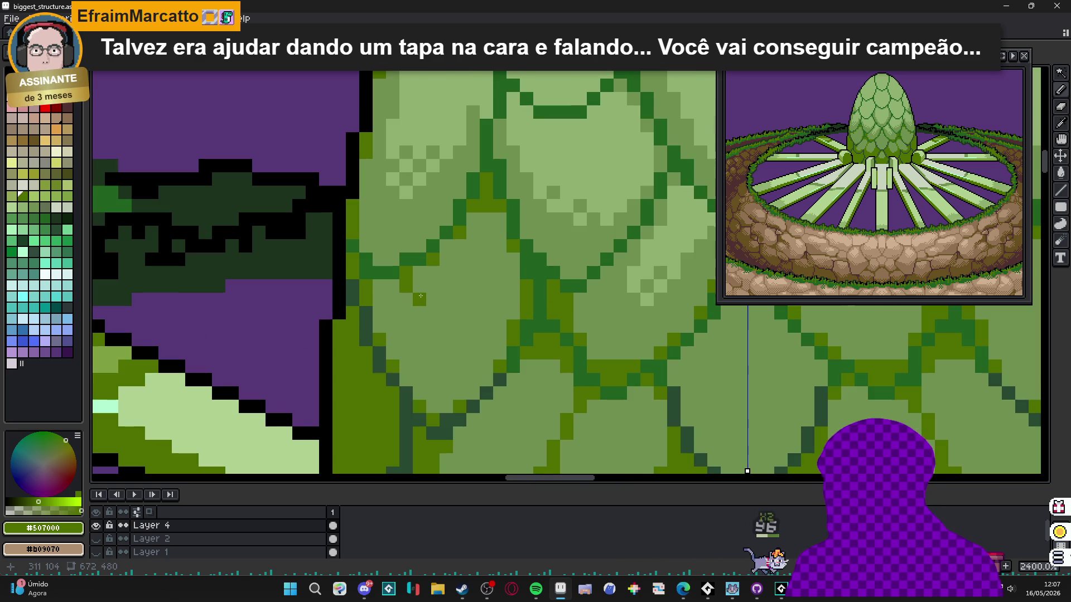
scroll(419, 297, up, 1)
drag(405, 287, 405, 367)
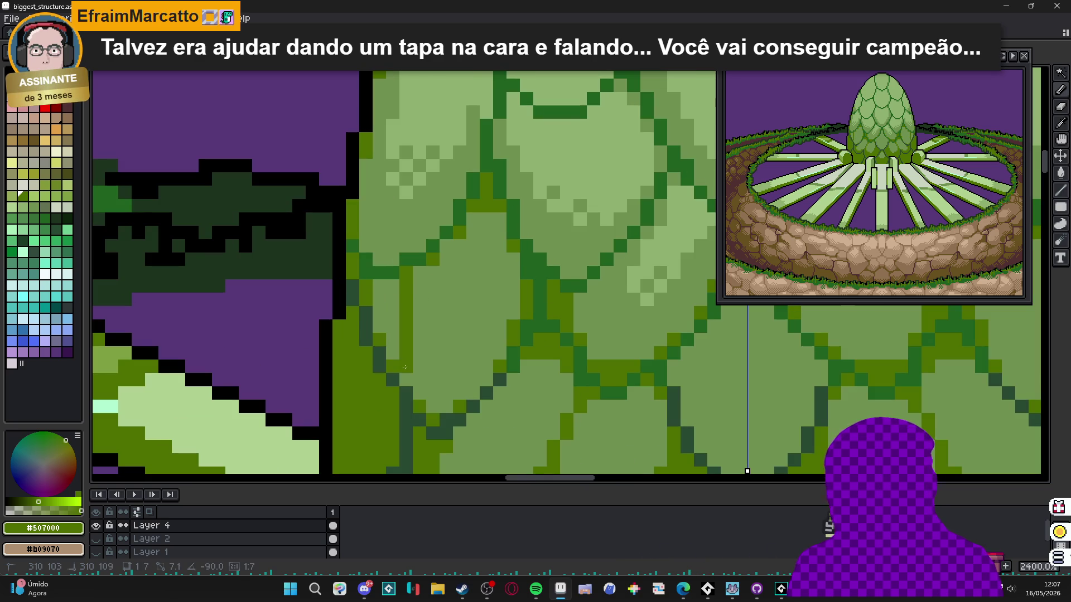
mouse_move(385, 284)
mouse_down()
mouse_move(393, 357)
mouse_move(430, 402)
mouse_up()
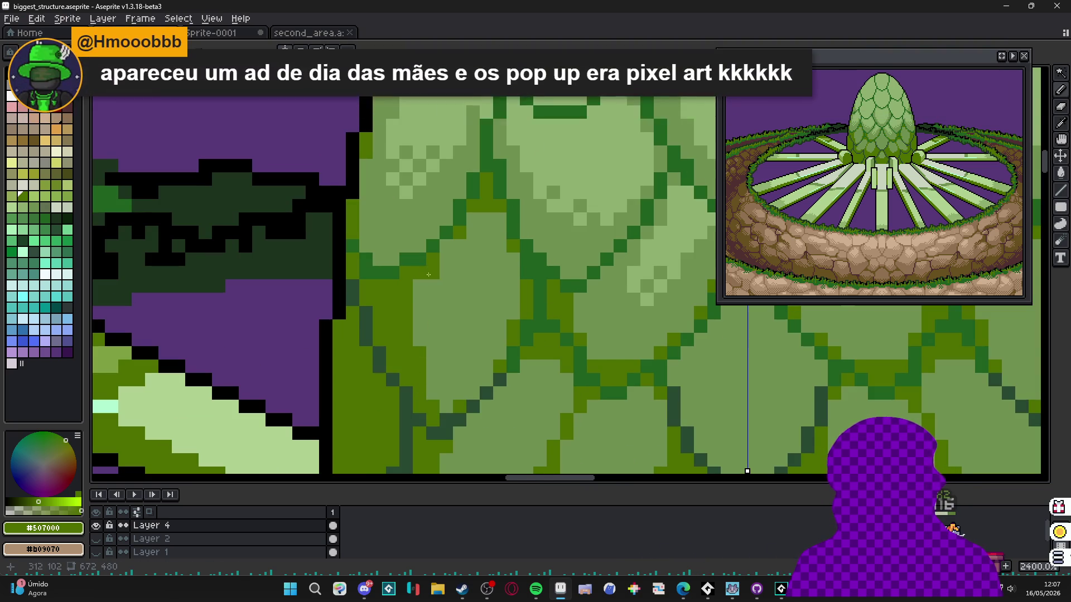
- Sample the egg's greens and paint a darker green column plus mirrored pixels along a scale edge
scroll(431, 310, down, 4)
scroll(433, 299, up, 1)
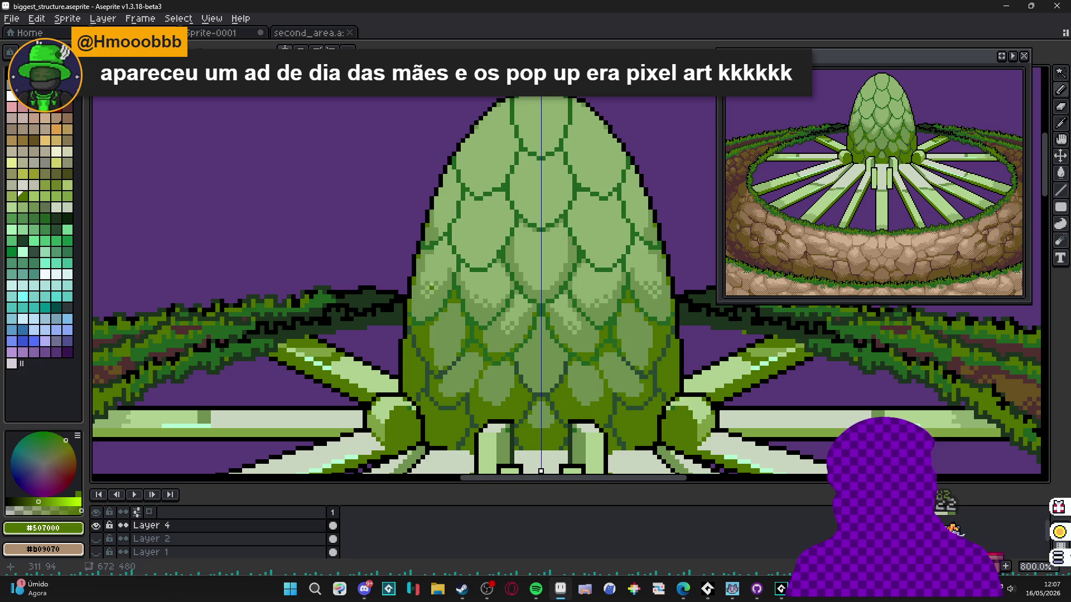
scroll(434, 287, up, 3)
alt+click(432, 329)
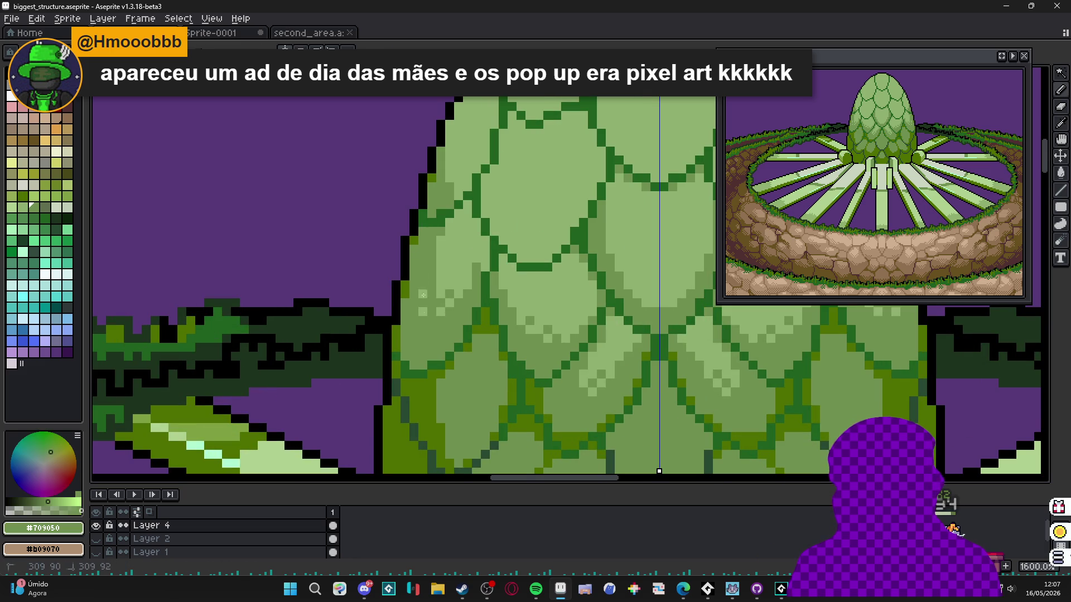
scroll(429, 326, down, 4)
scroll(434, 357, up, 5)
alt+click(437, 370)
drag(421, 329, 426, 333)
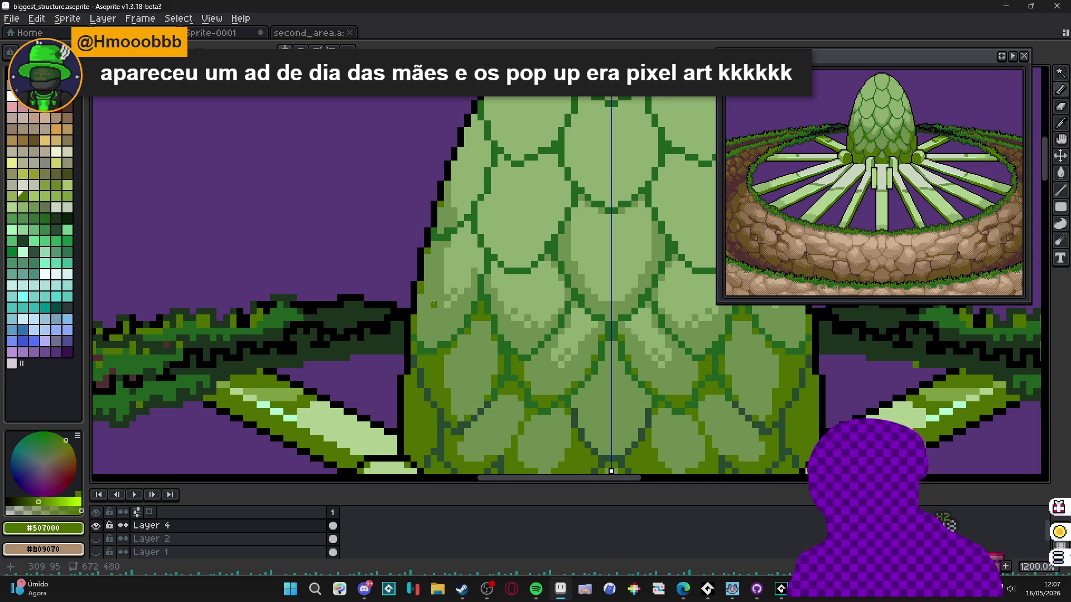
scroll(434, 303, up, 1)
drag(425, 353, 425, 249)
mouse_move(419, 335)
mouse_down()
mouse_move(417, 304)
mouse_move(430, 345)
mouse_up()
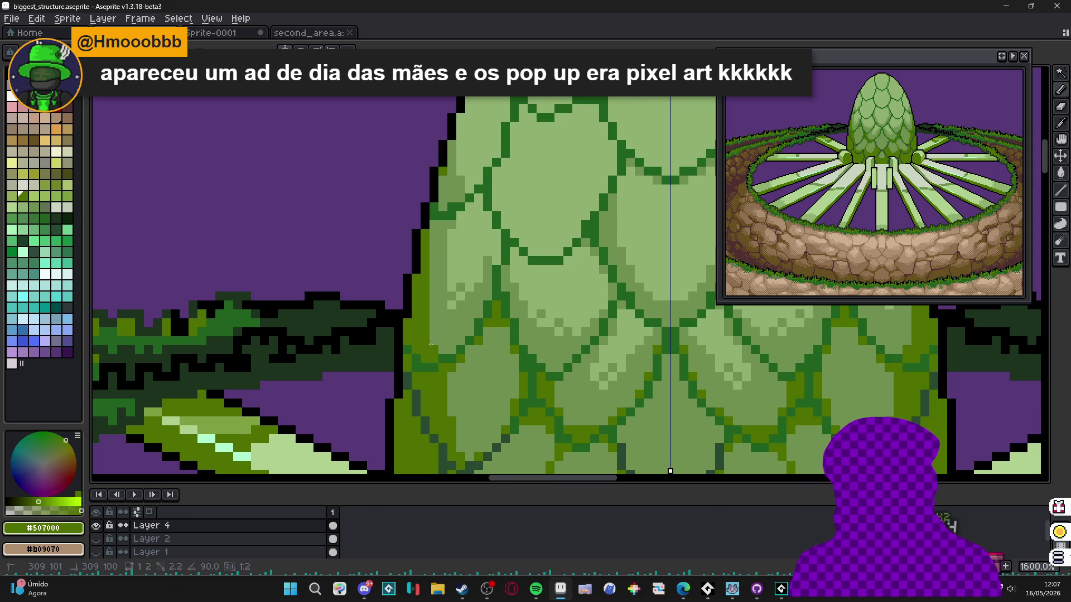
- Add a dark teal pixel to a scale outline, then sample olive and dark outline green
scroll(415, 378, up, 2)
alt+click(415, 377)
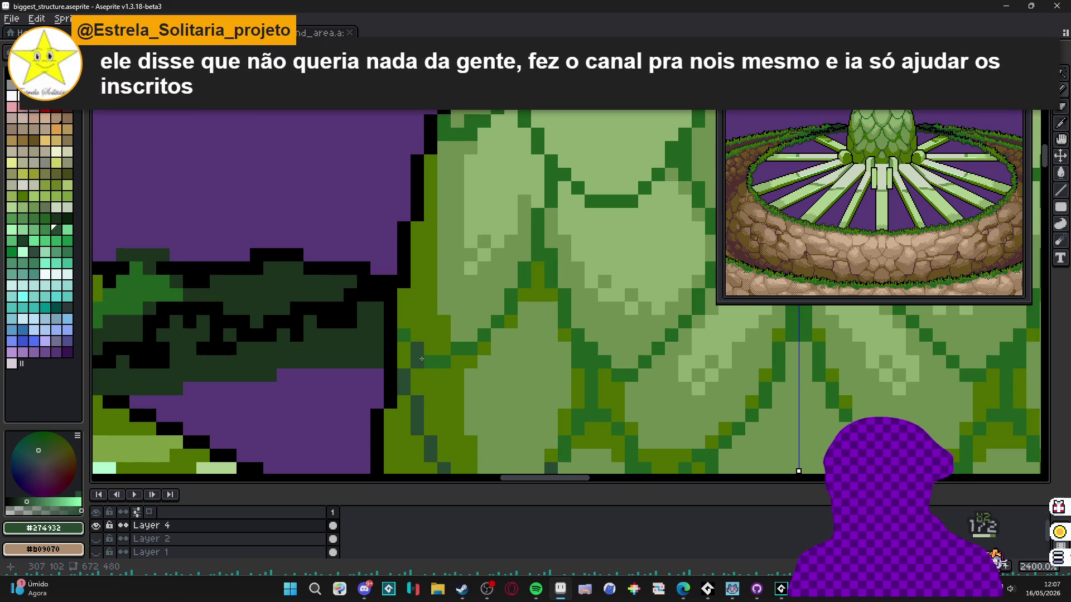
click(438, 340)
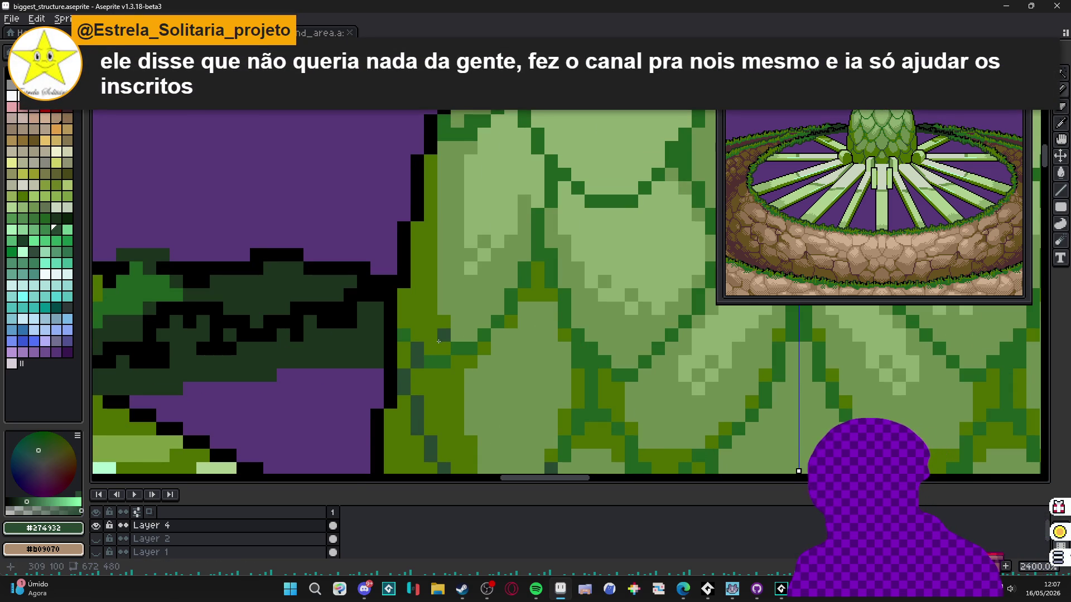
scroll(442, 346, up, 1)
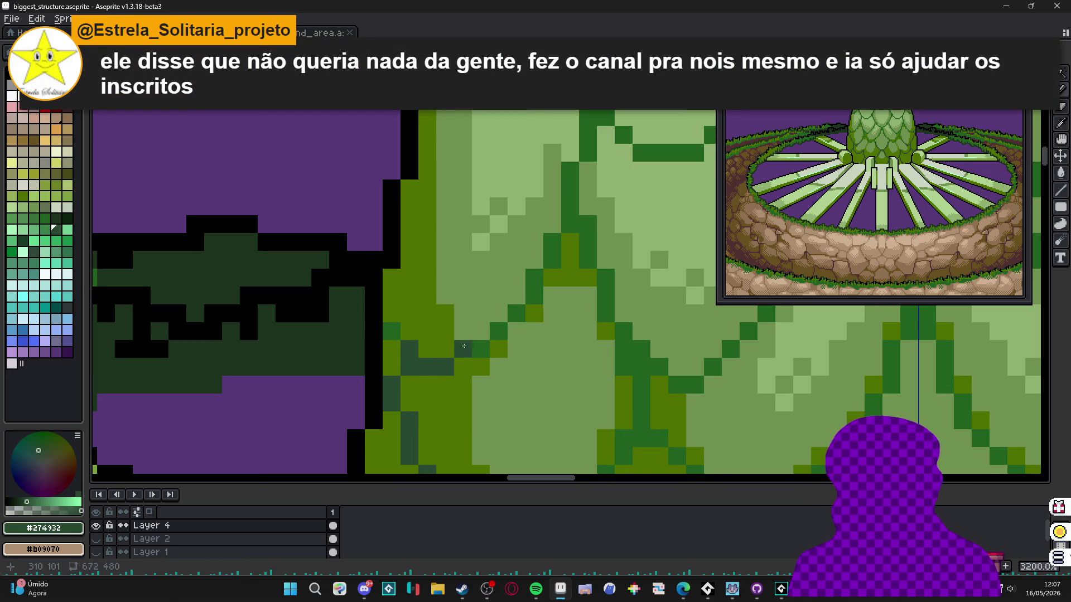
scroll(393, 337, down, 2)
scroll(402, 333, up, 1)
scroll(413, 329, down, 3)
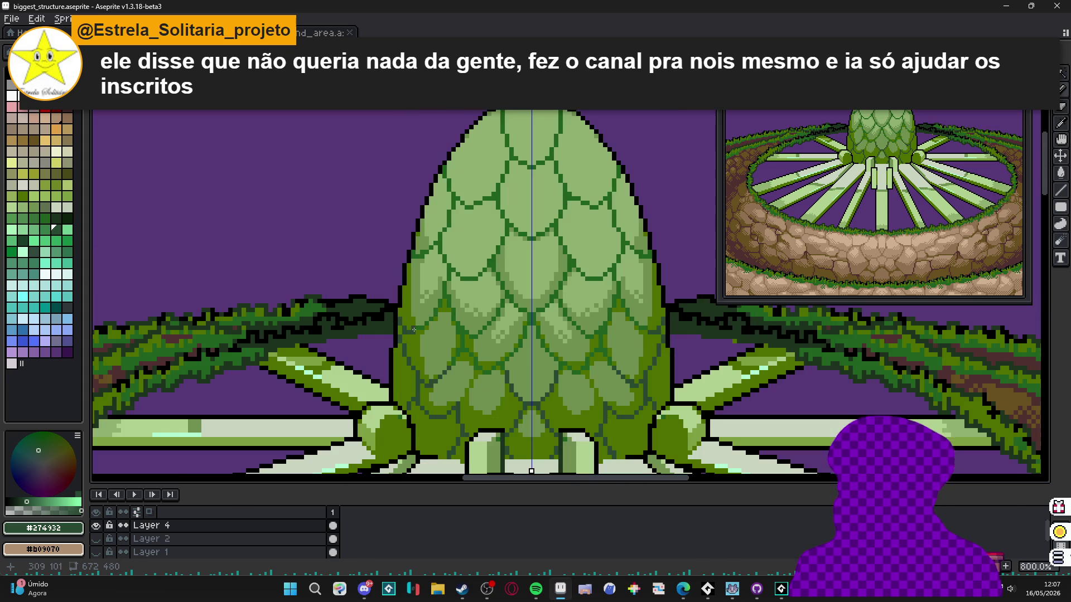
scroll(424, 287, up, 2)
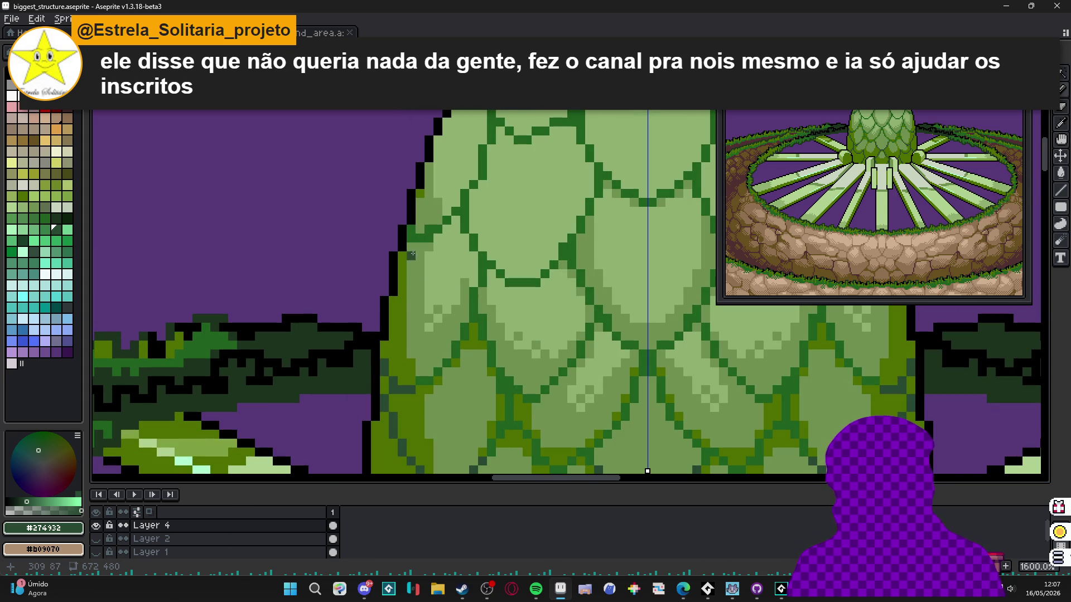
alt+click(399, 301)
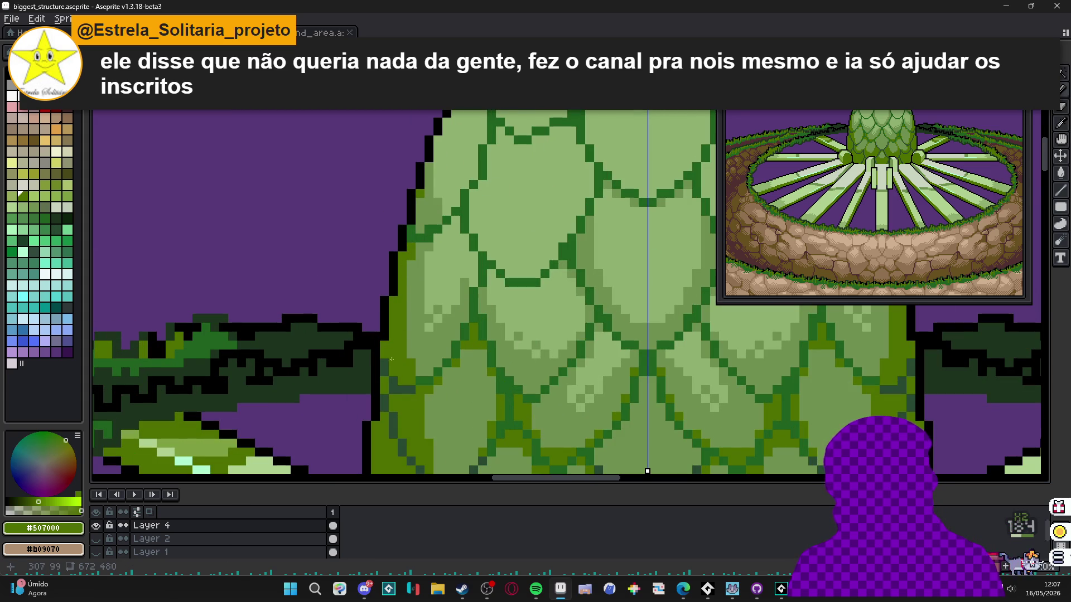
alt+click(407, 255)
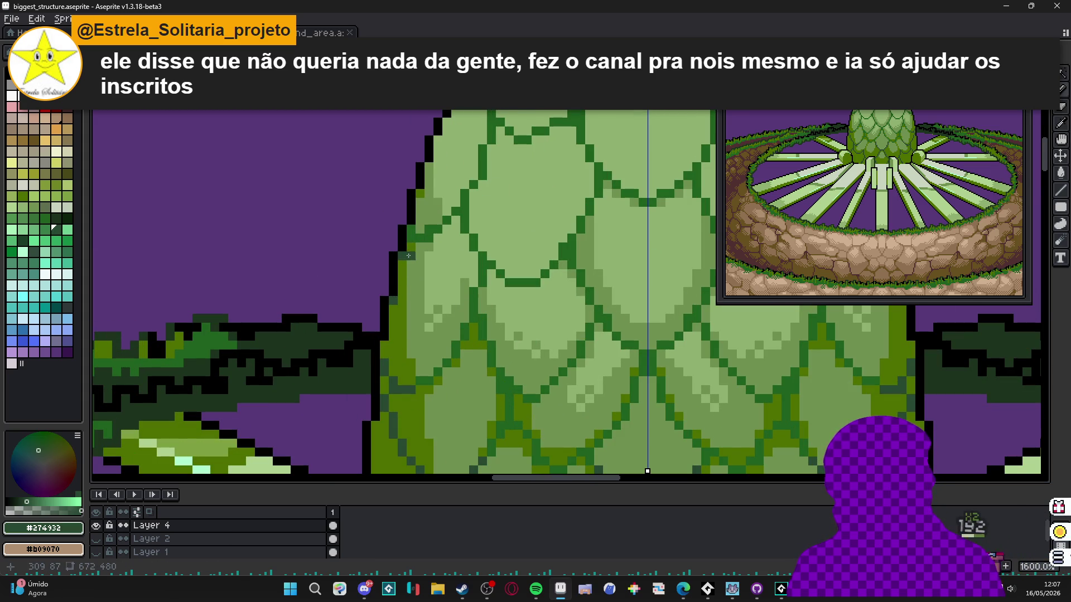
- Sample olive green and then mid green #709050 from the egg's scales
scroll(410, 243, up, 2)
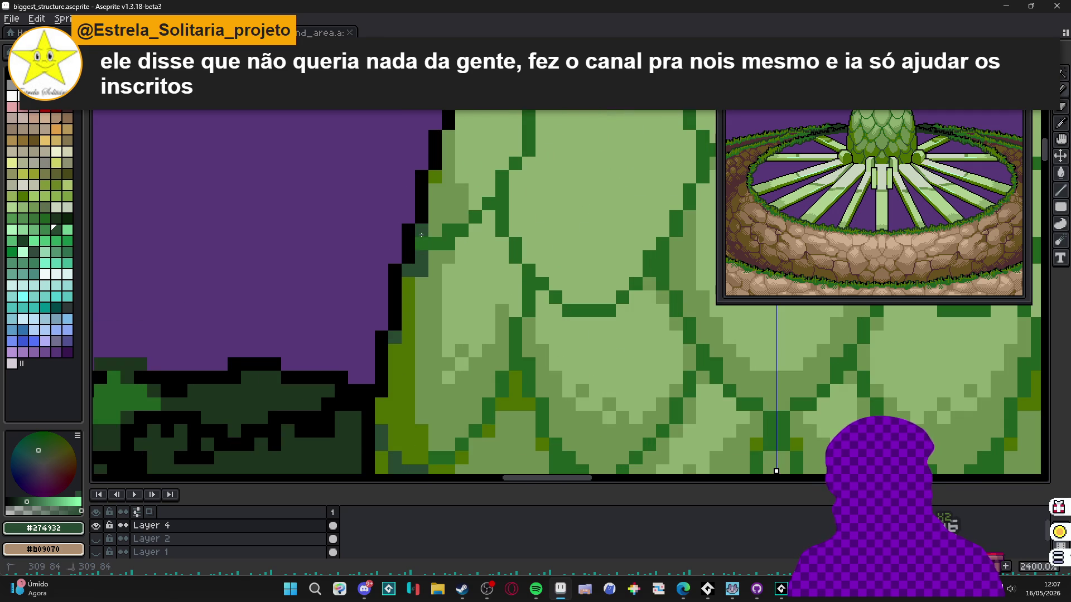
scroll(444, 245, down, 3)
scroll(426, 301, up, 1)
alt+click(427, 301)
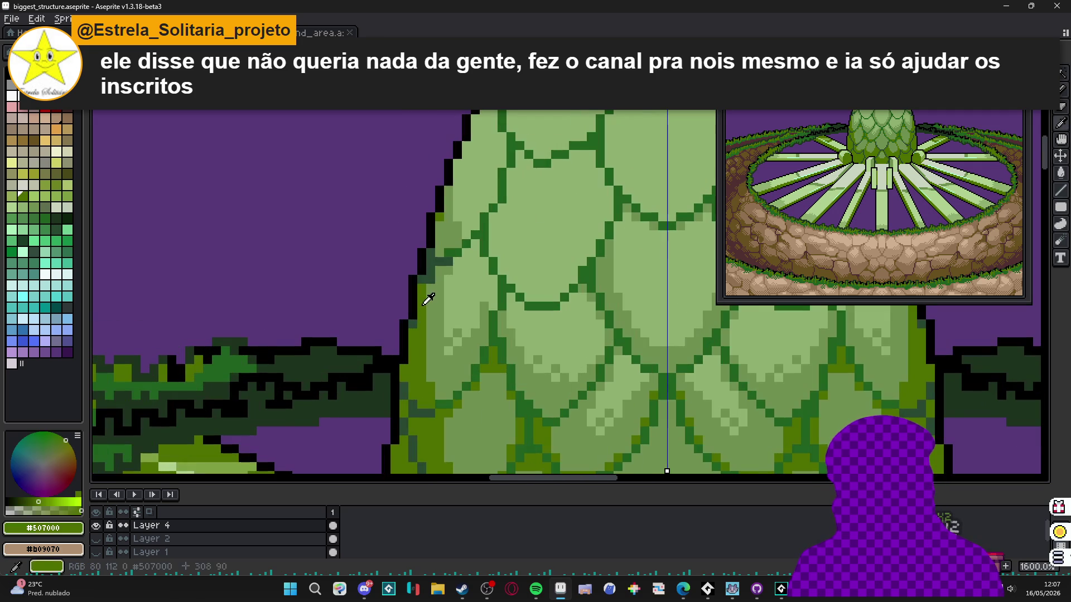
alt+click(431, 292)
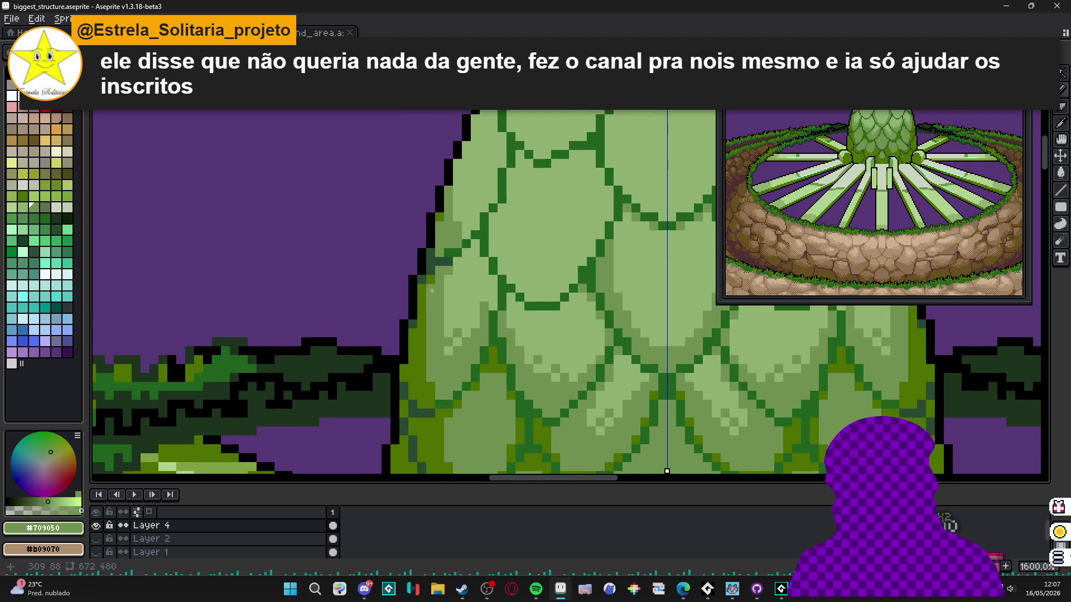
scroll(438, 301, down, 3)
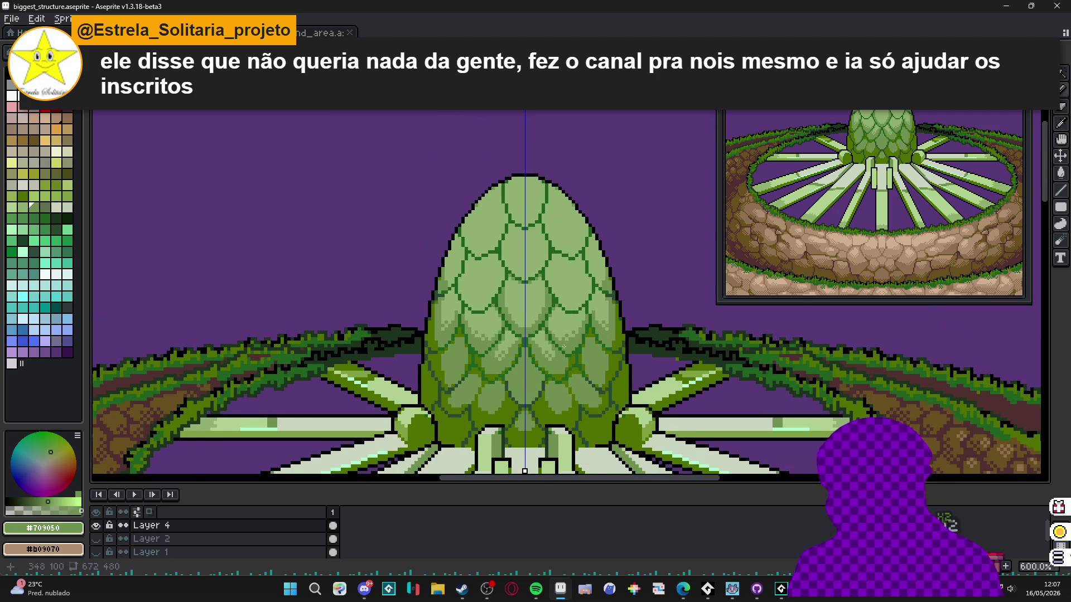
- Sample olive, mid green #709050, and finally light green #90b070 from the egg's scales
scroll(488, 413, up, 1)
alt+click(488, 413)
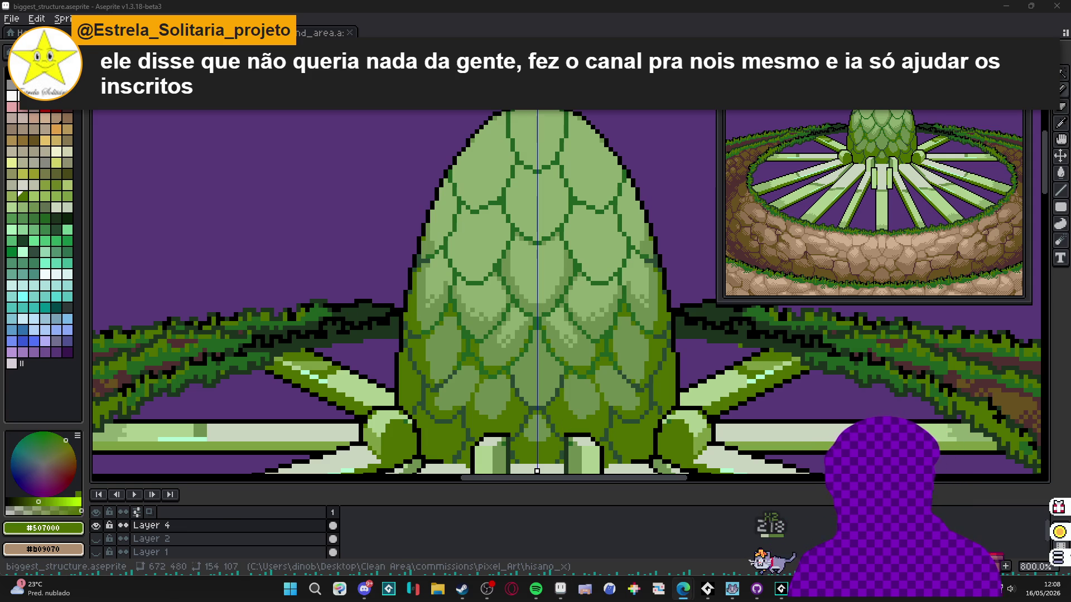
scroll(409, 377, up, 5)
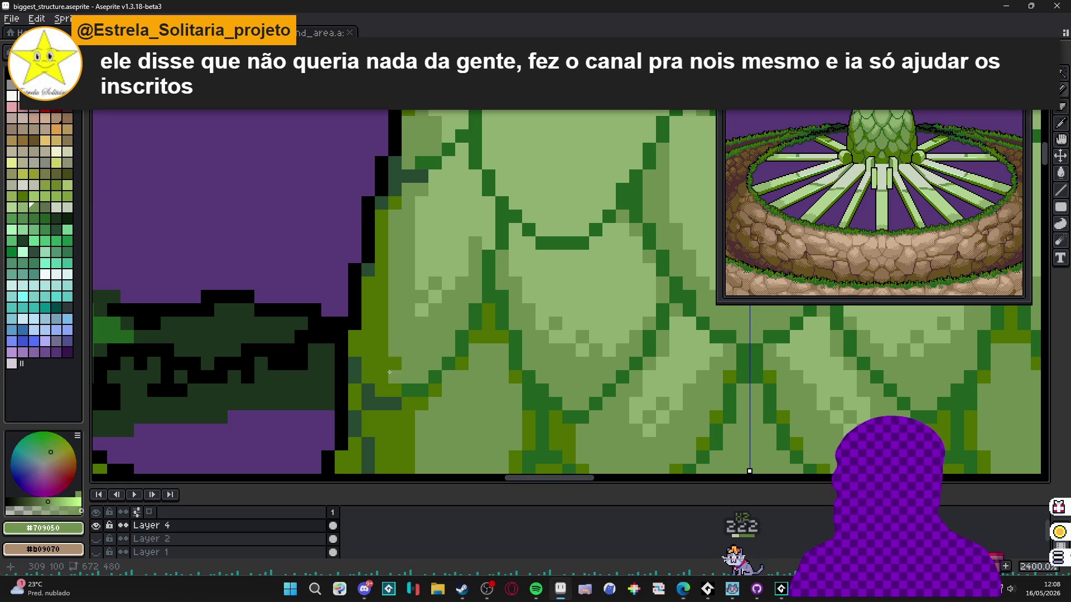
scroll(409, 354, down, 2)
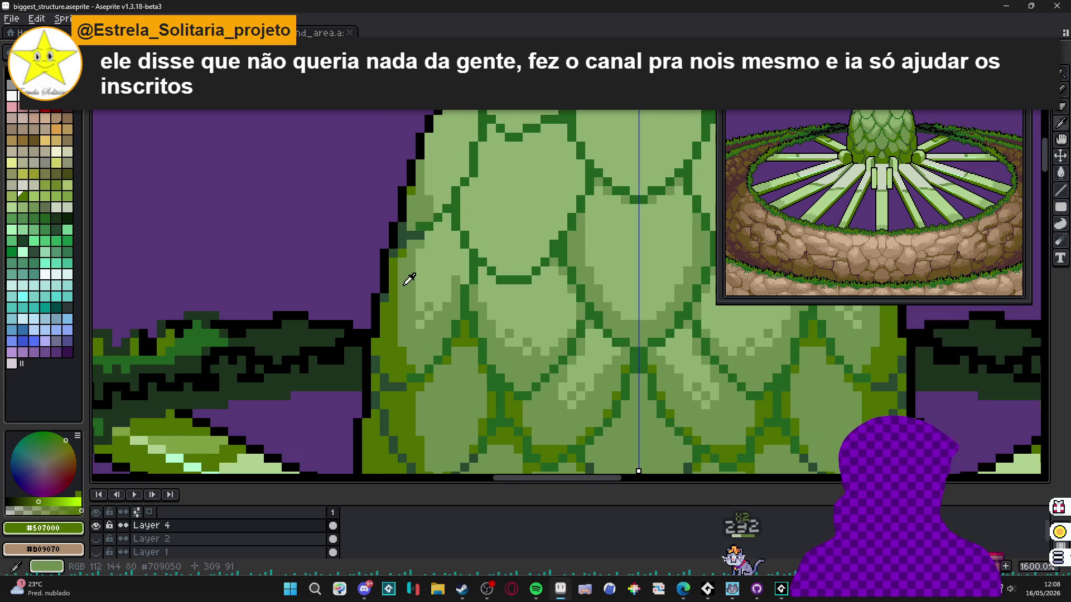
alt+click(416, 260)
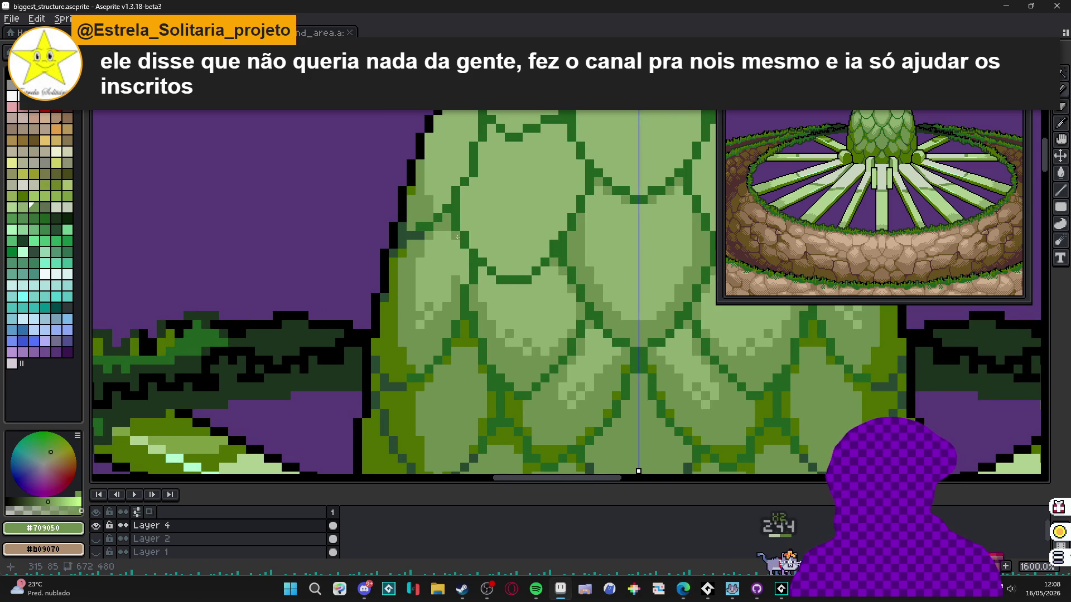
scroll(464, 276, up, 2)
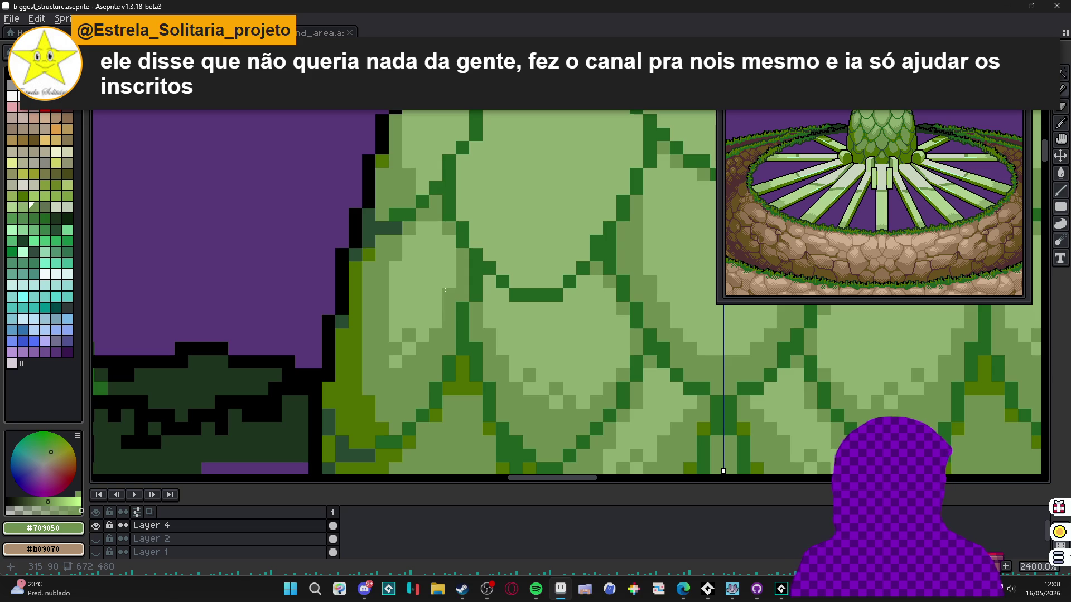
alt+click(425, 304)
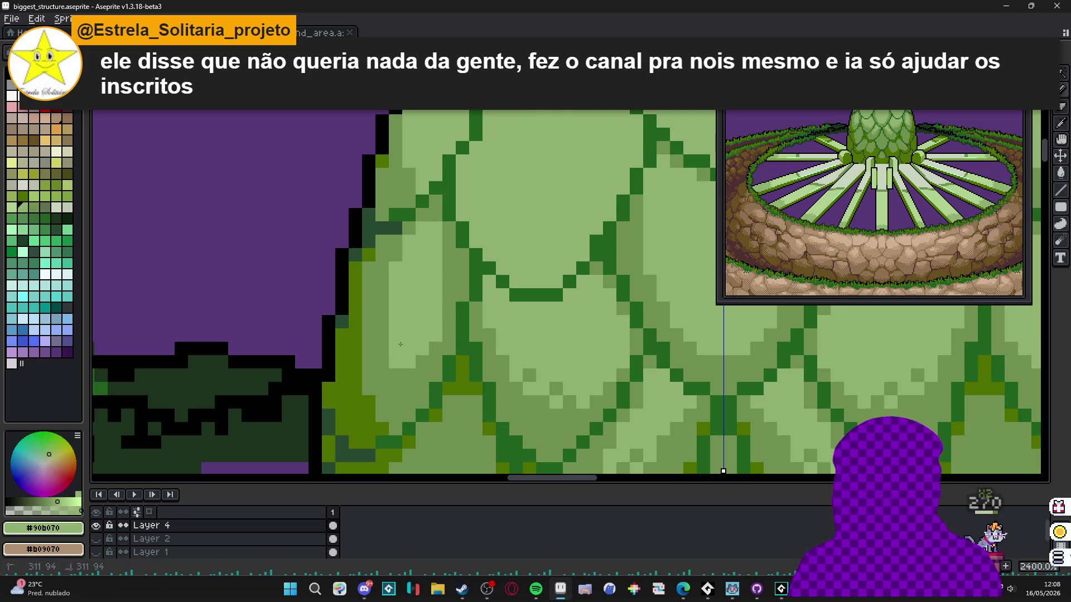
alt+click(394, 377)
alt+click(396, 350)
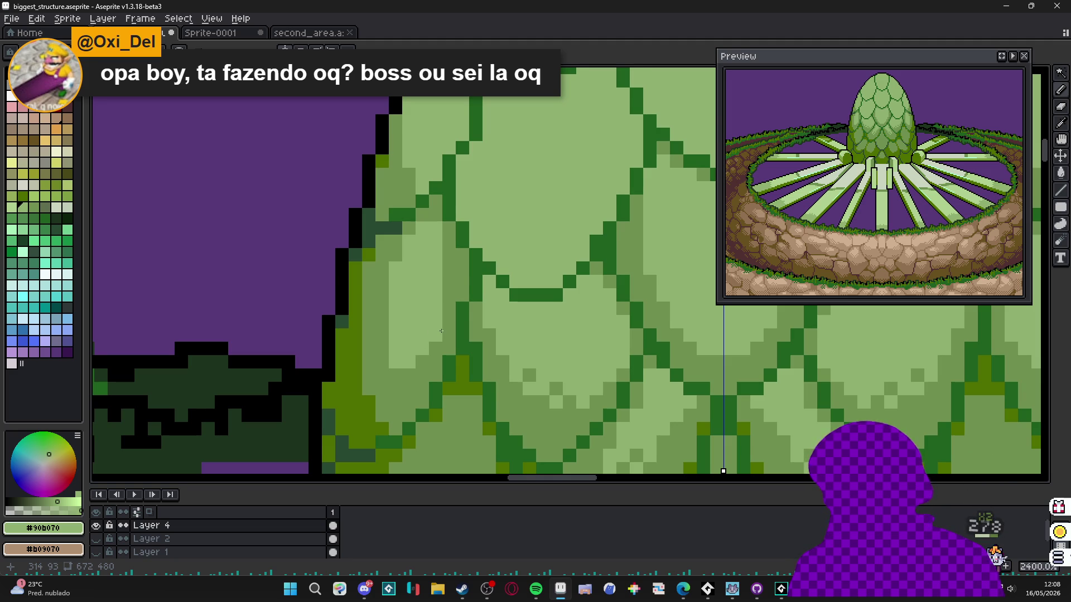
- Zoom out to frame the whole ring, then switch to the second_area.aseprite document
scroll(465, 340, down, 2)
scroll(466, 340, down, 7)
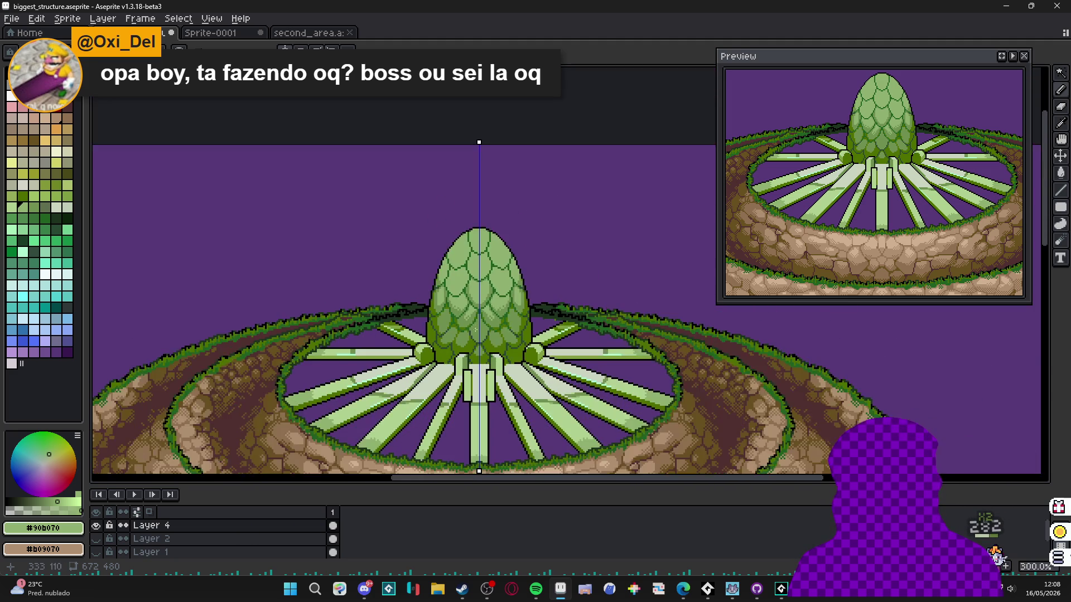
drag(479, 324, 461, 229)
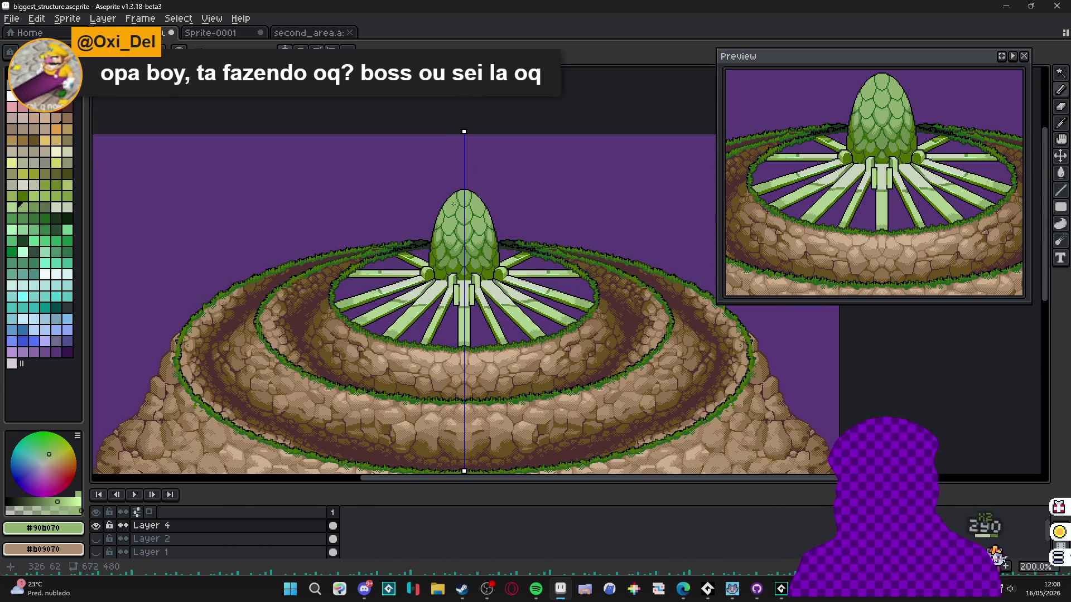
scroll(451, 218, down, 1)
scroll(451, 223, up, 2)
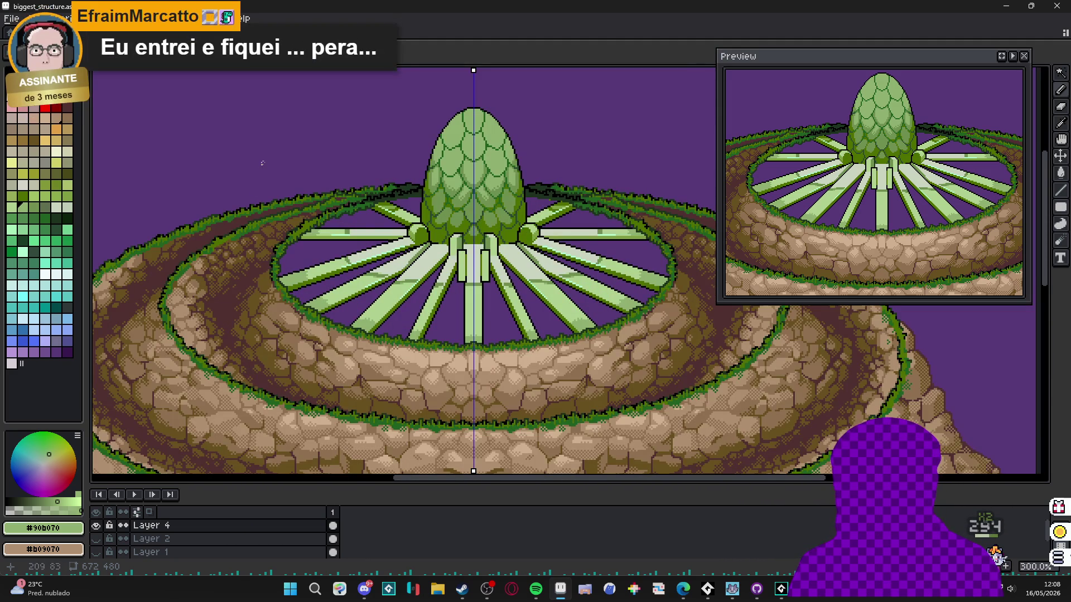
key(ctrl+Tab)
key(ctrl+Tab)
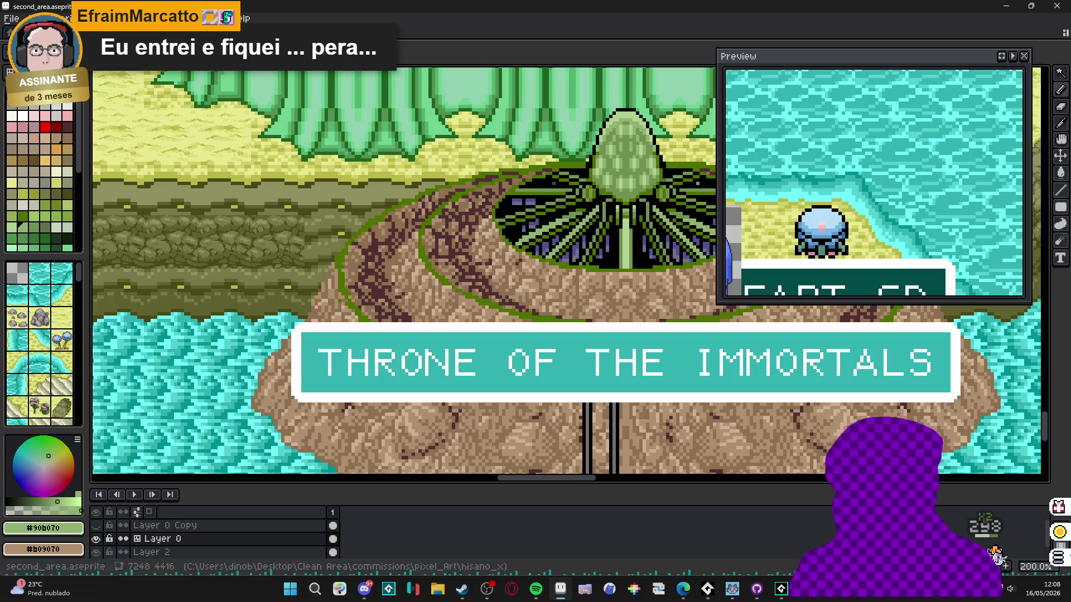
- Show second_area beside the egg structure in a split view, framing the throne island and egg centre
mouse_move(134, 59)
mouse_down()
mouse_move(148, 163)
mouse_move(99, 195)
mouse_up()
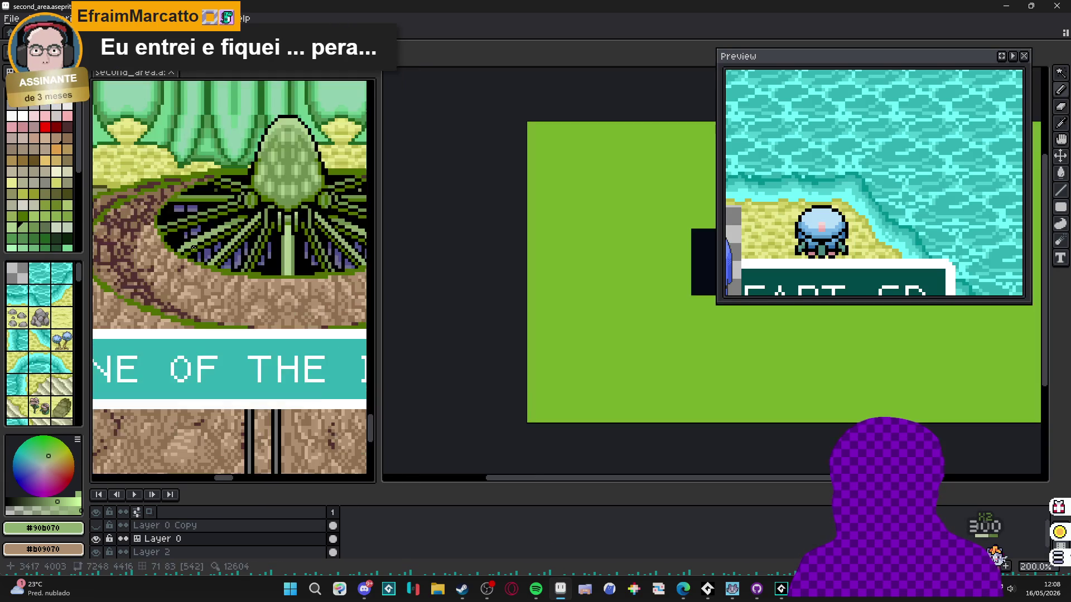
scroll(209, 300, up, 2)
scroll(215, 303, down, 1)
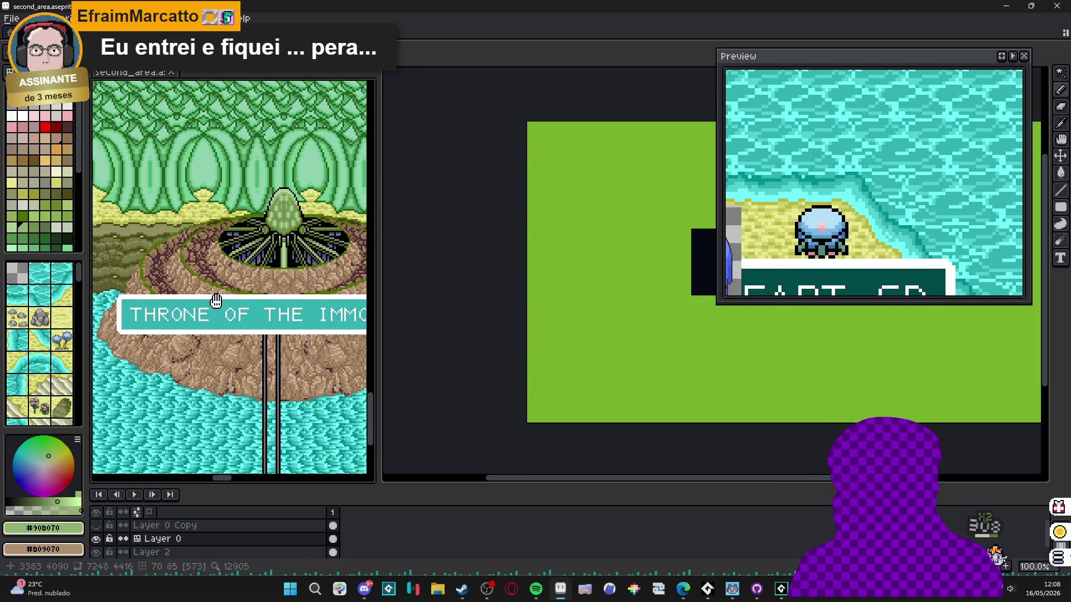
key(ctrl+Tab)
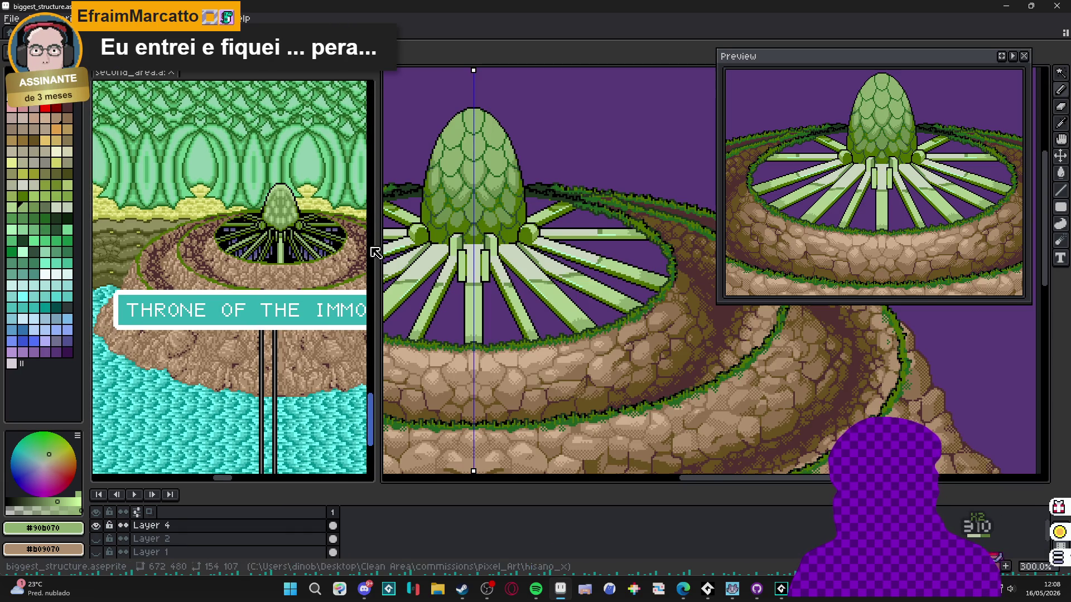
drag(379, 243, 544, 244)
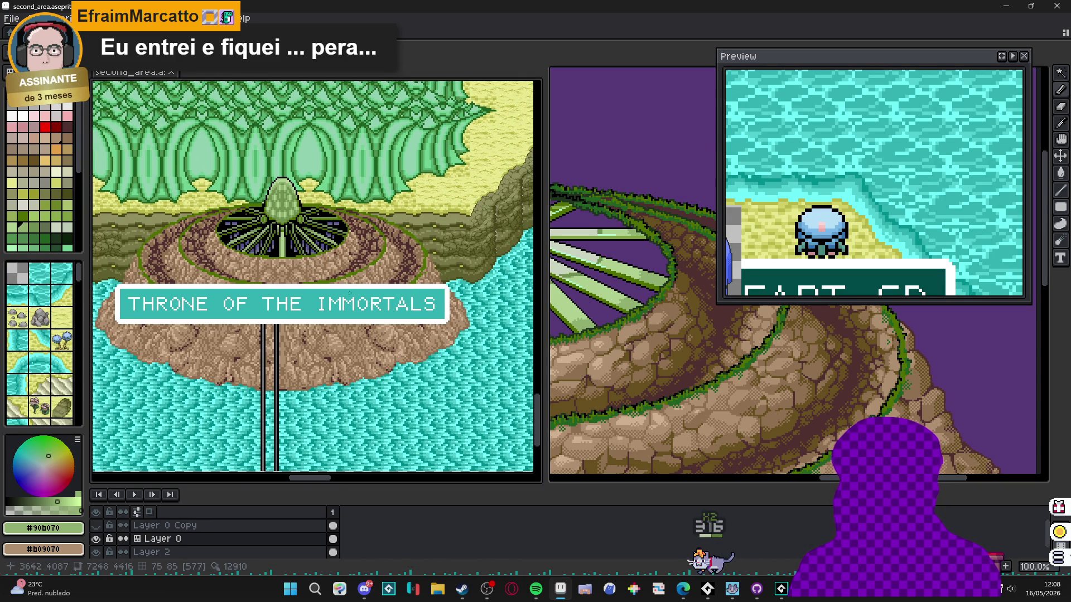
drag(328, 273, 316, 274)
mouse_move(569, 273)
mouse_down()
mouse_move(712, 242)
mouse_move(831, 363)
mouse_up()
drag(545, 332, 310, 332)
drag(634, 160, 379, 143)
- Merge the scene back into the tab bar and return to biggest_structure.aseprite
drag(128, 71, 279, 38)
click(246, 32)
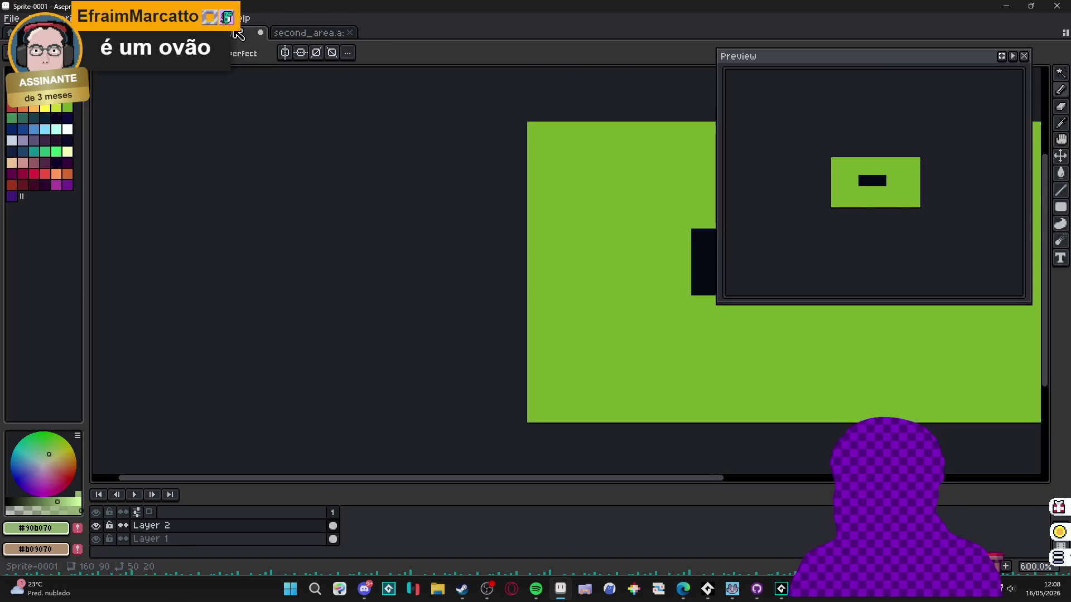
click(240, 32)
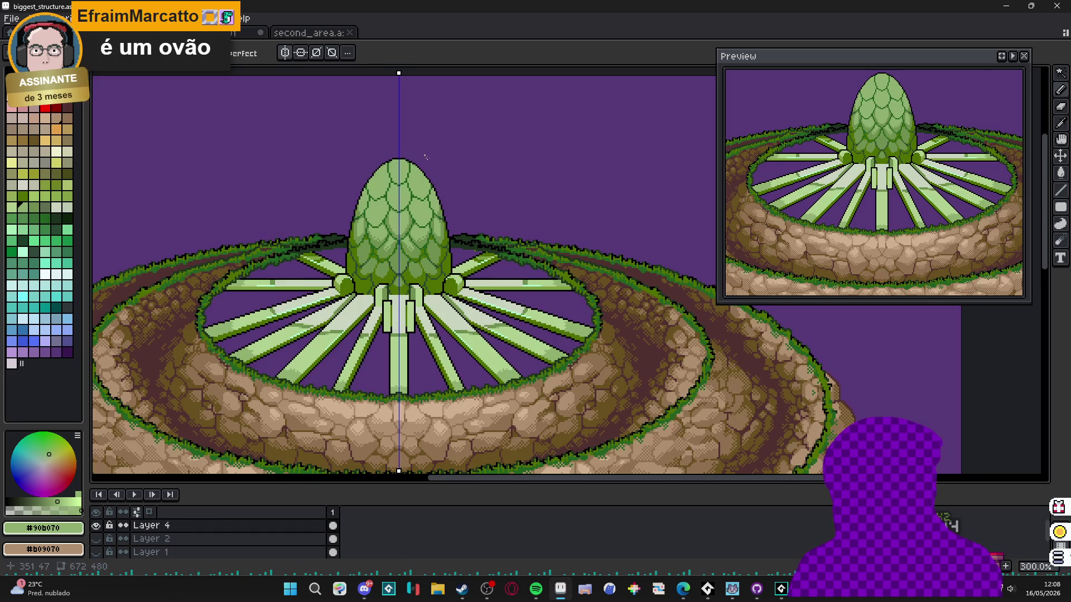
- Undo the last stroke and repaint the dark upper scale outline pixels in mid-green #709050
scroll(424, 237, up, 2)
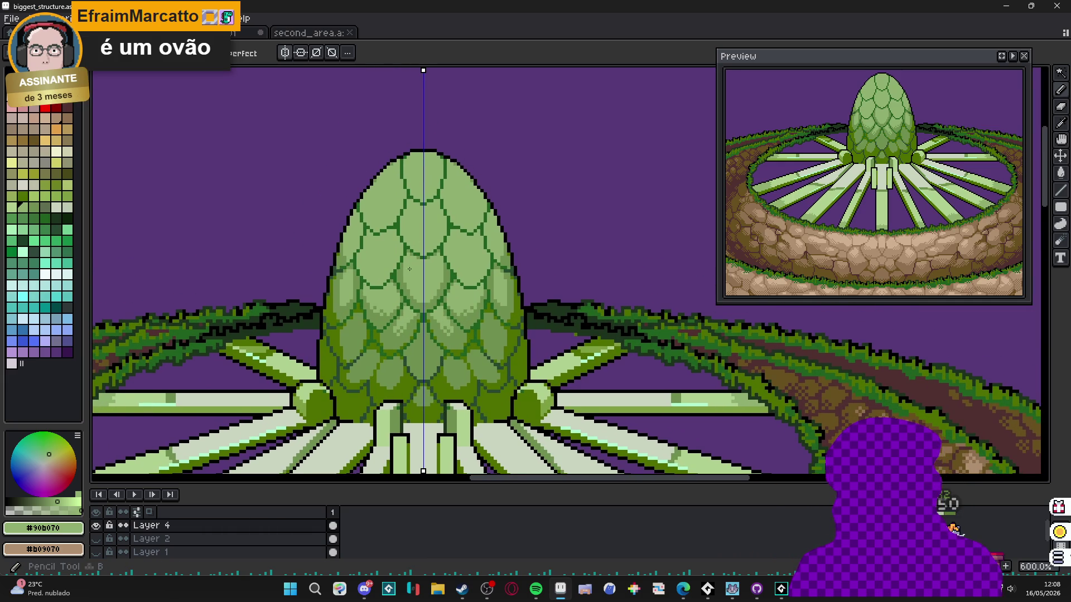
scroll(366, 376, up, 4)
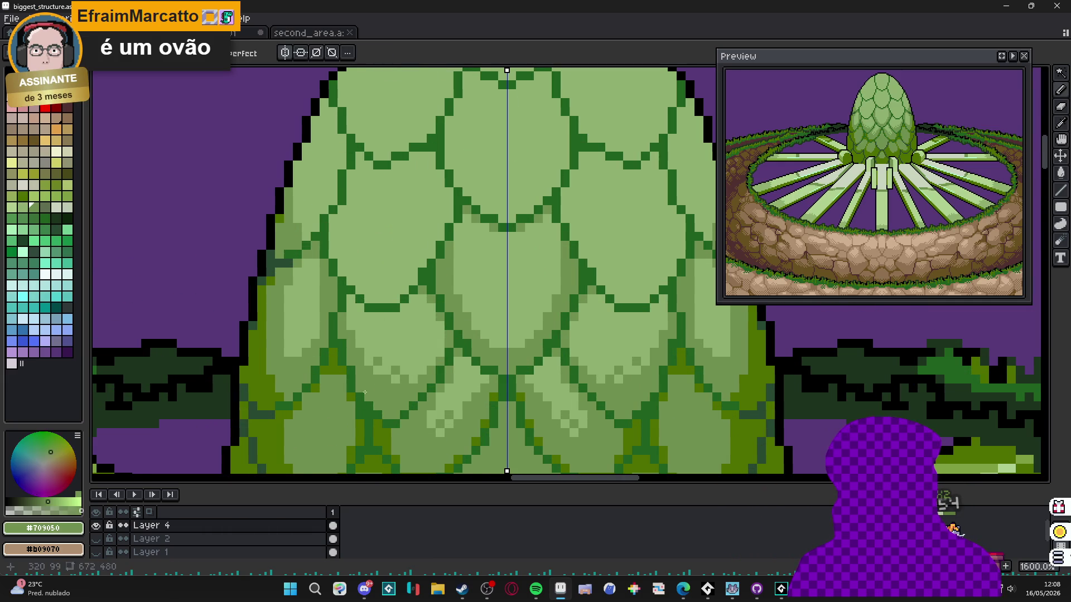
scroll(366, 376, down, 1)
scroll(340, 233, up, 3)
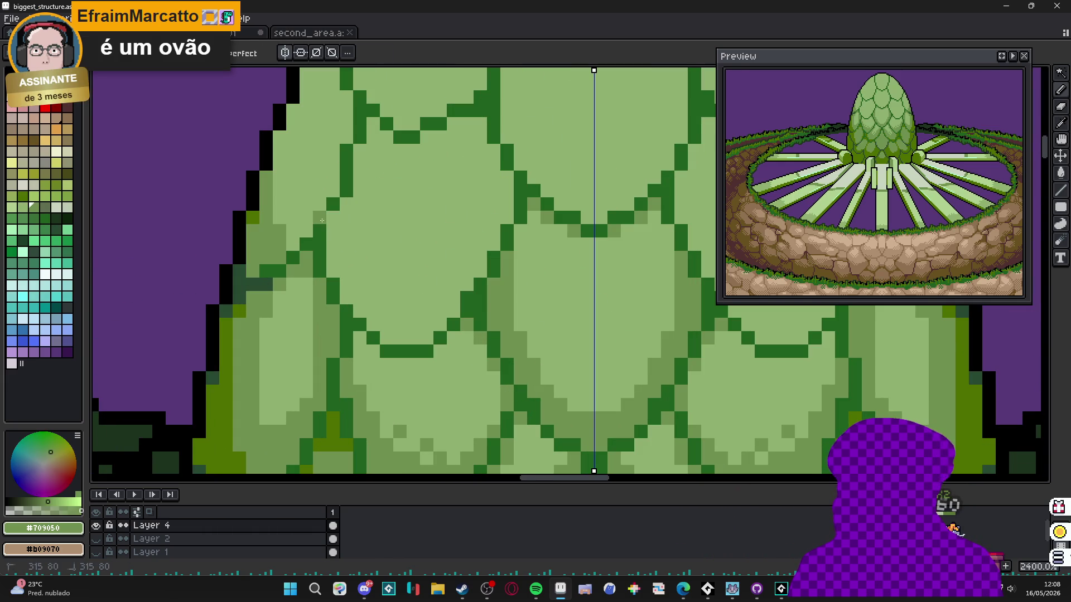
key(ctrl+z)
drag(320, 245, 319, 273)
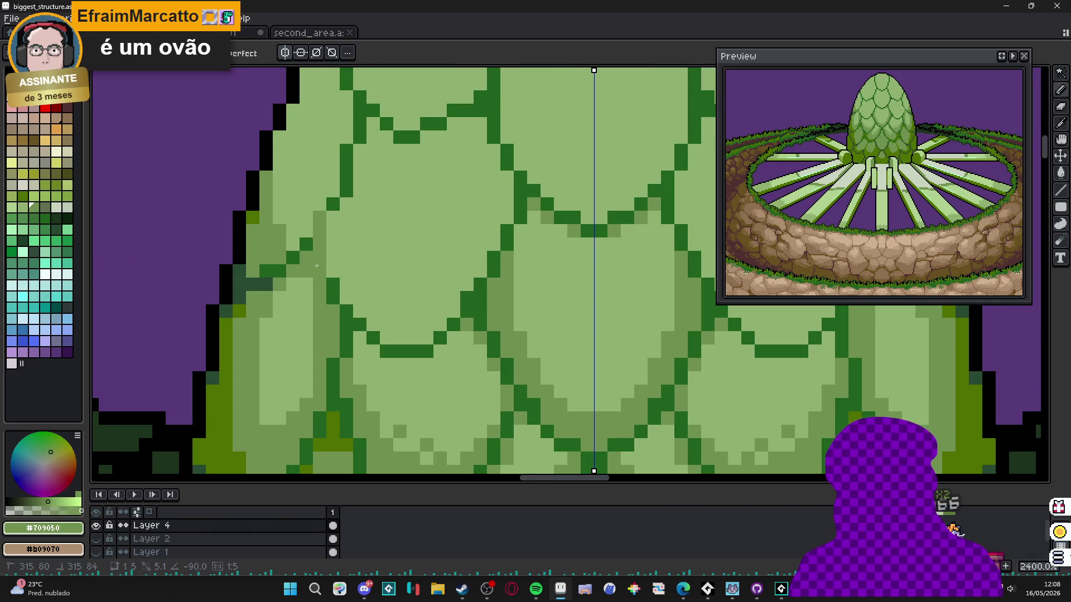
click(333, 190)
click(340, 185)
mouse_move(340, 184)
mouse_down()
mouse_move(360, 96)
mouse_move(372, 106)
mouse_up()
click(400, 137)
click(413, 137)
- Sample olive #507000 and draw mirrored olive lines up the scale outlines and along the lower scales
scroll(435, 251, down, 5)
scroll(411, 372, up, 1)
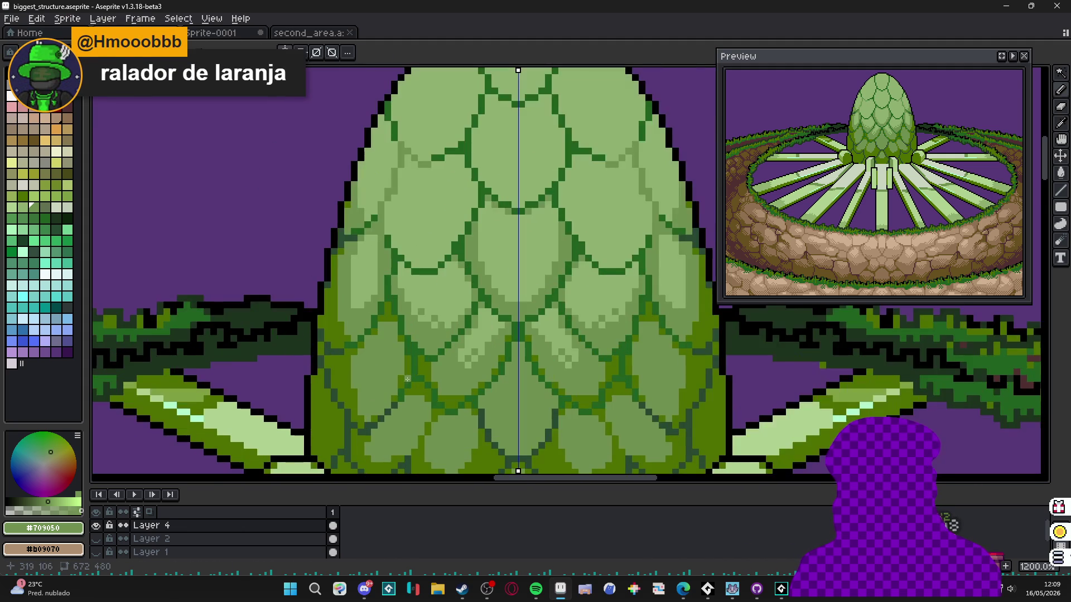
scroll(363, 403, up, 1)
scroll(364, 403, up, 1)
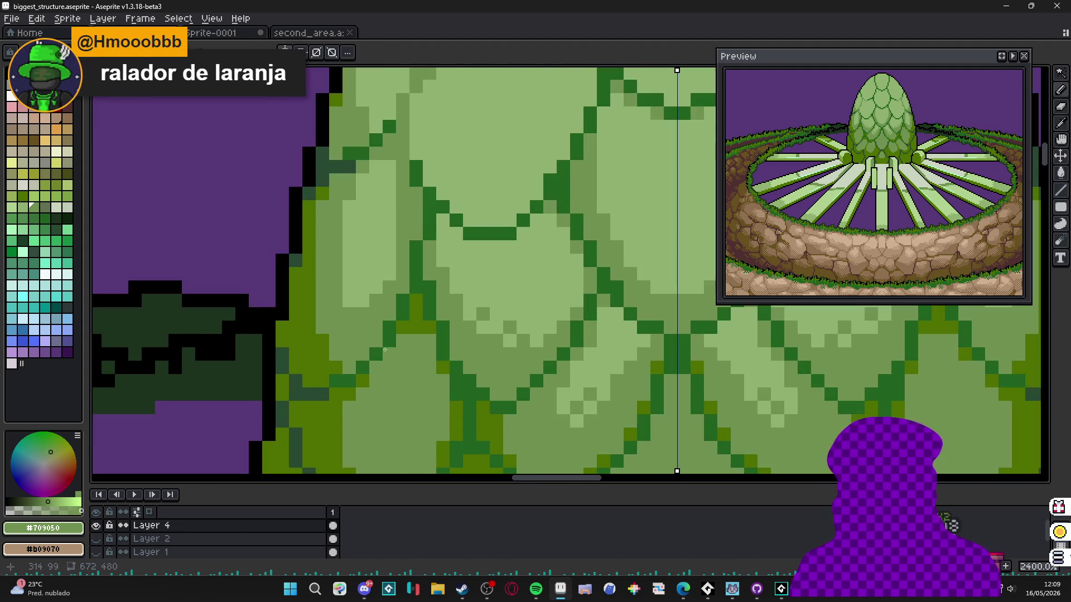
alt+click(389, 340)
drag(415, 284, 424, 195)
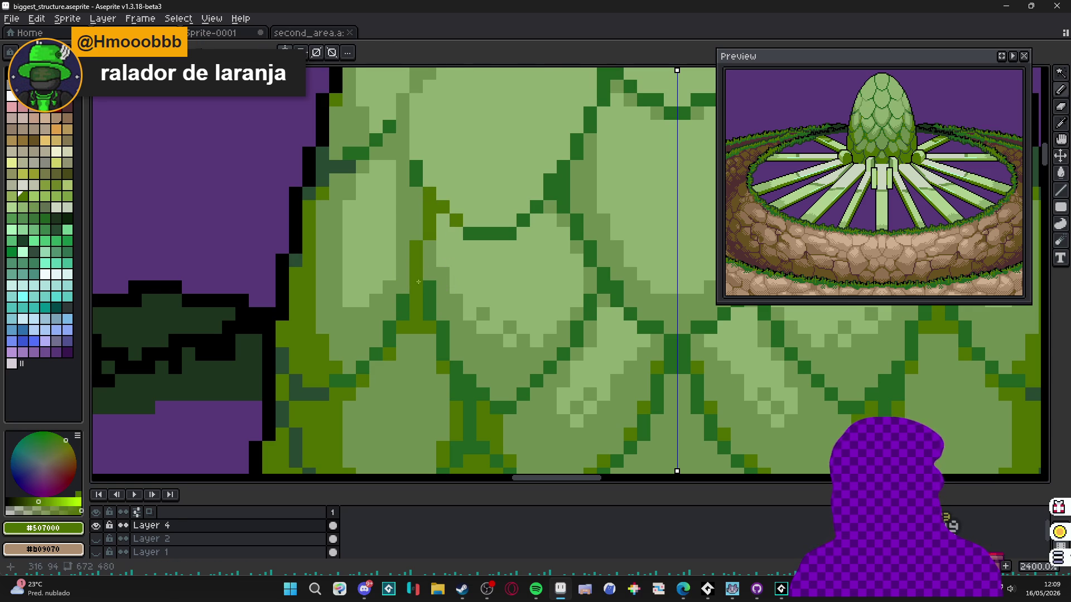
scroll(419, 279, down, 2)
scroll(426, 378, up, 2)
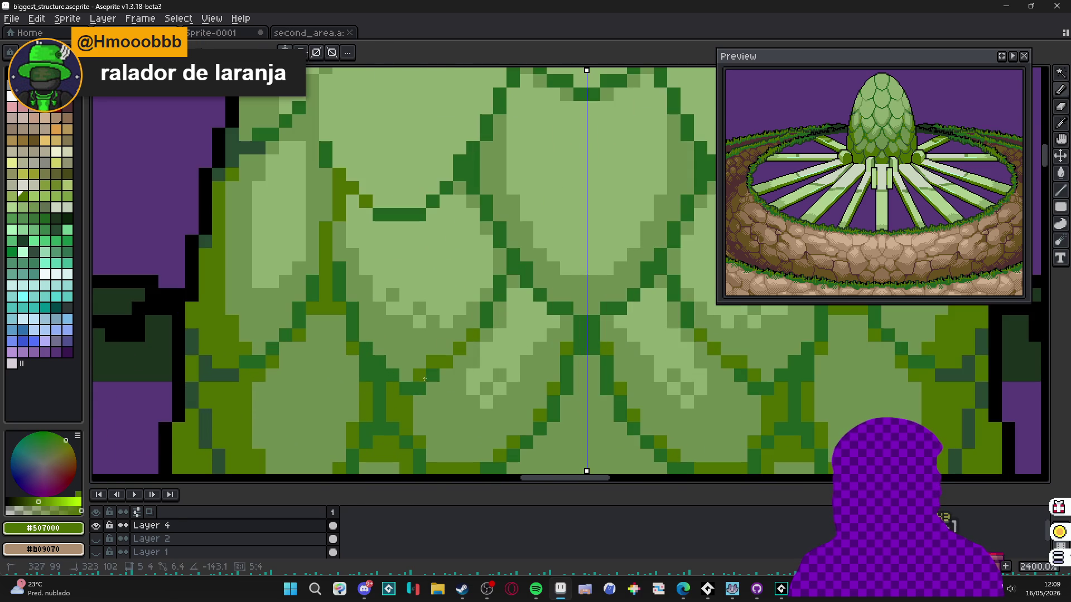
mouse_move(473, 333)
mouse_down()
mouse_move(522, 269)
mouse_move(579, 320)
mouse_up()
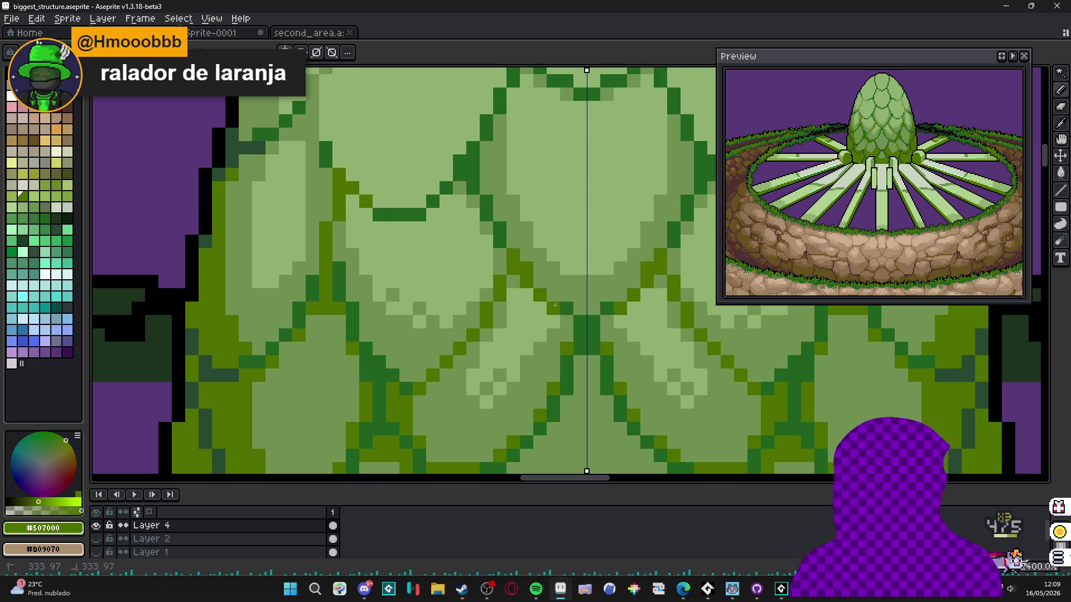
scroll(579, 320, down, 2)
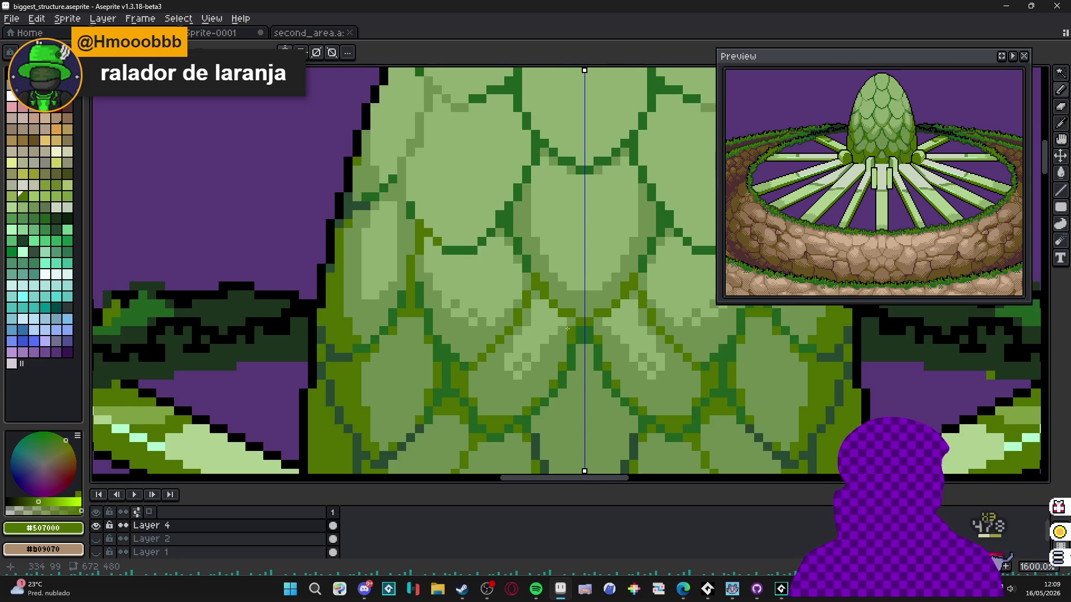
- Draw a mirrored olive stroke up to the centre line, then resample mid-green and olive from the canvas
scroll(534, 392, up, 2)
mouse_move(543, 381)
mouse_down()
mouse_move(576, 337)
mouse_move(576, 314)
mouse_up()
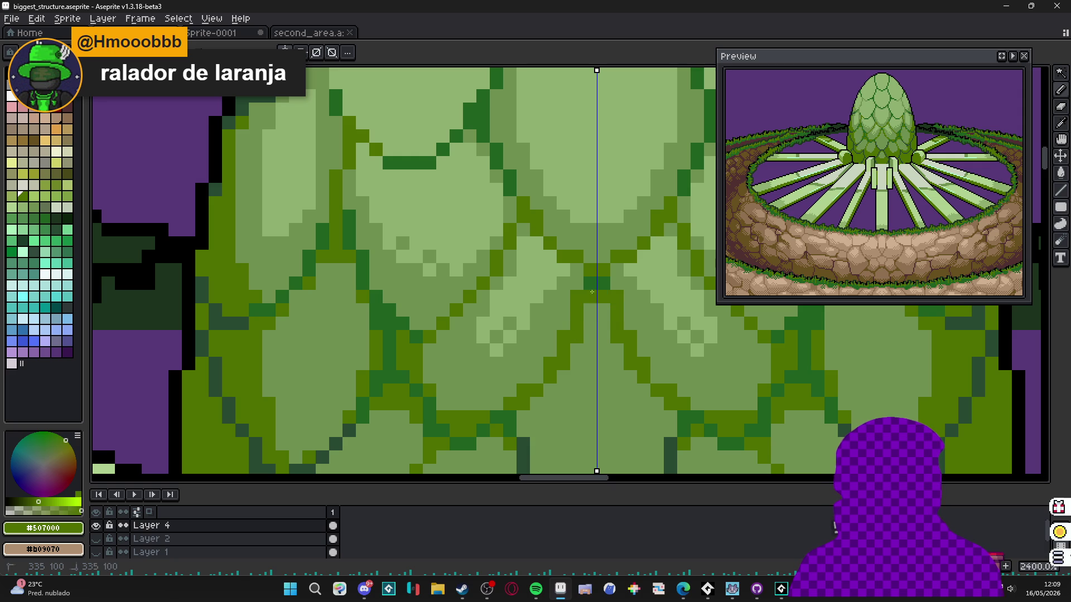
alt+click(591, 312)
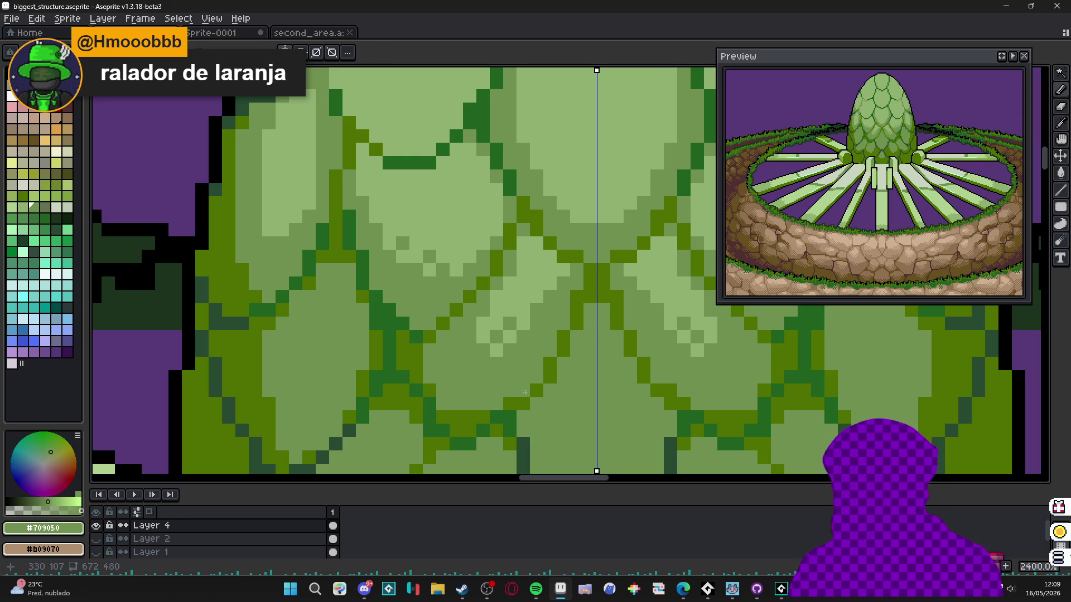
key(alt)
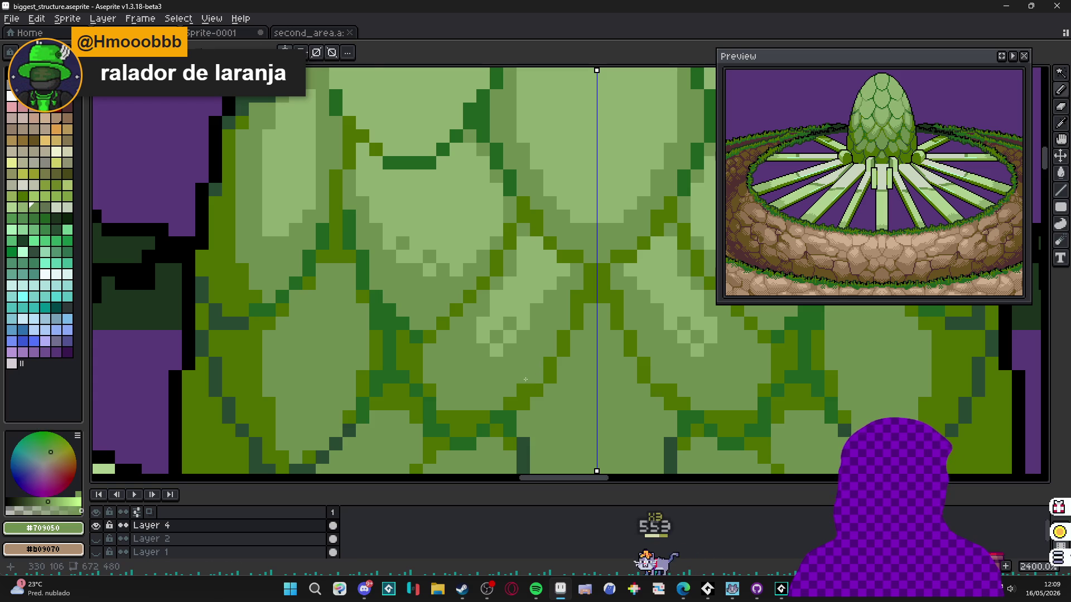
alt+click(526, 402)
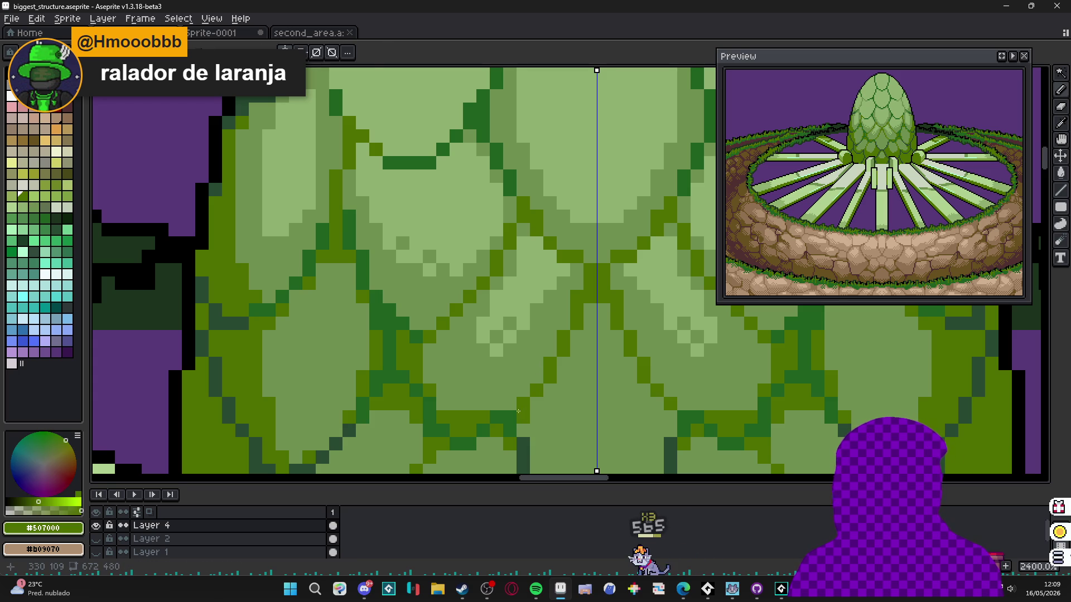
alt+click(521, 406)
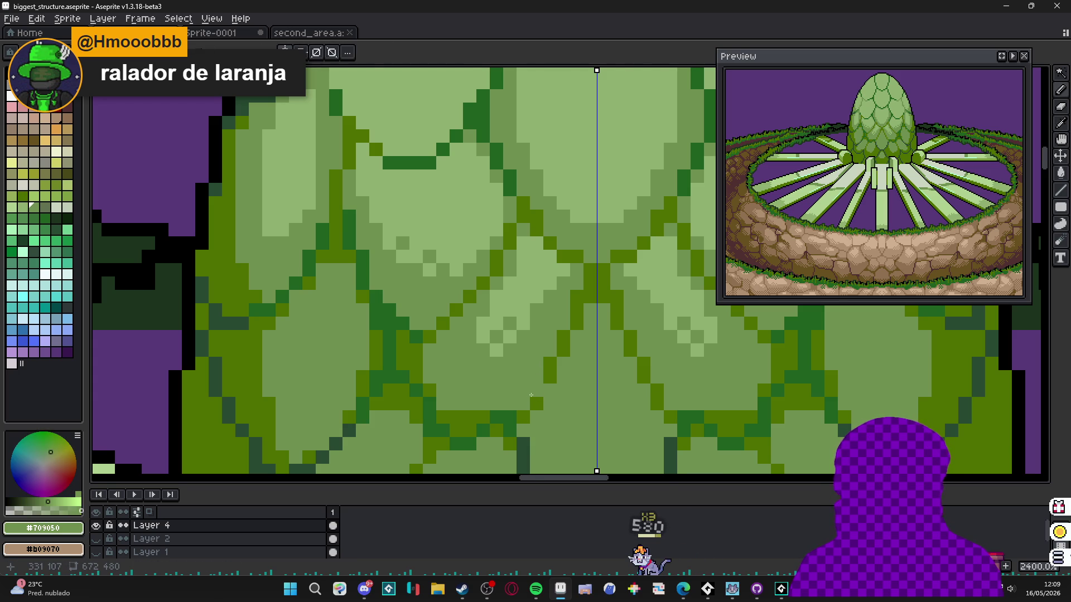
scroll(531, 395, down, 8)
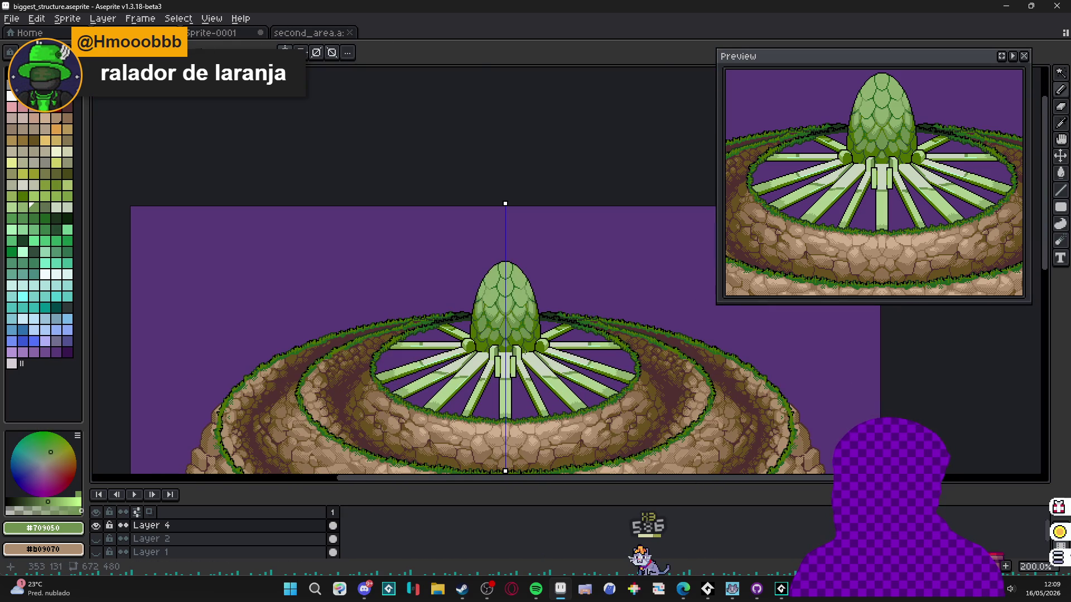
scroll(524, 352, up, 4)
scroll(498, 337, up, 4)
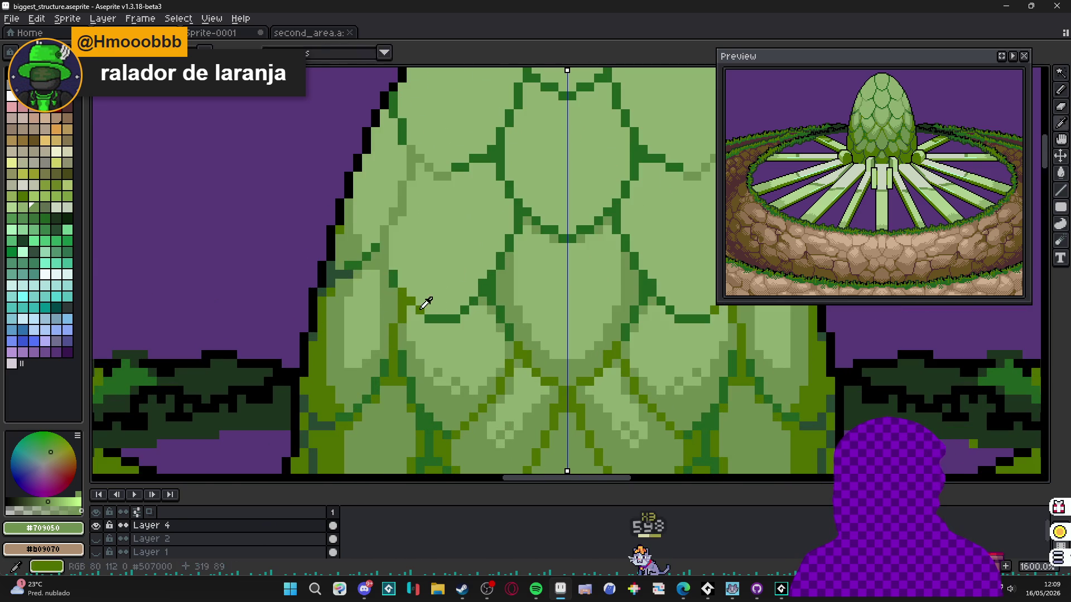
- Lighten dark outline pixels on the upper-left scales with mid-green, including a vertical run
drag(427, 319, 454, 323)
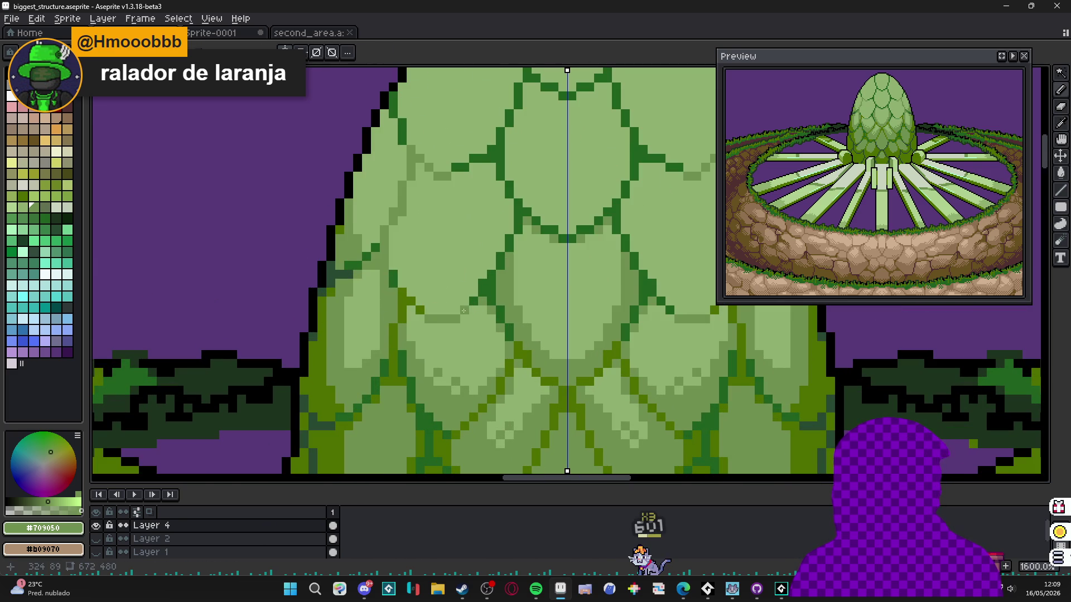
key(alt)
click(527, 347)
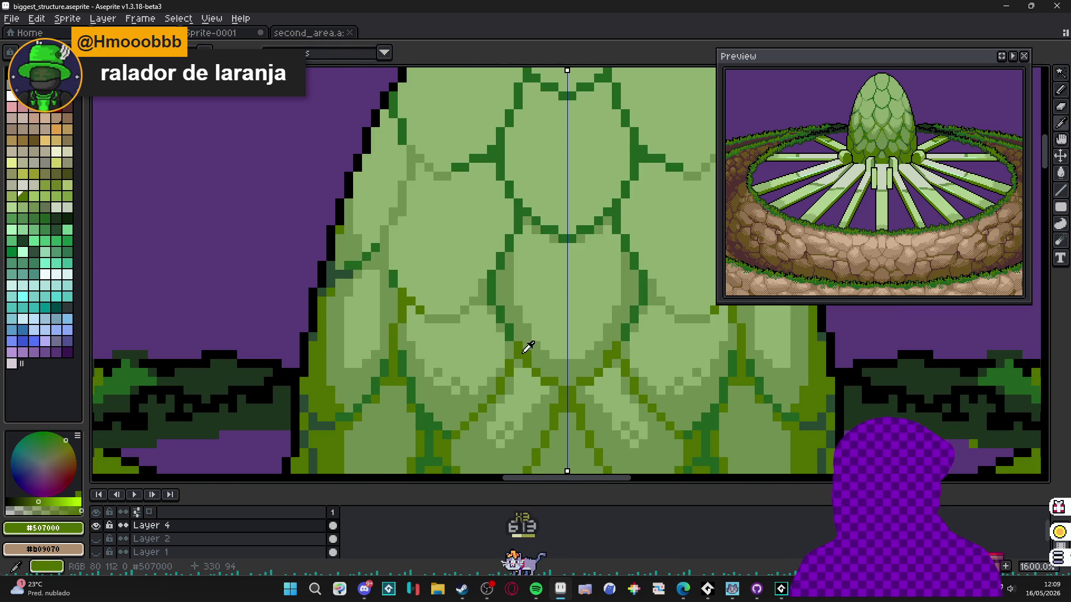
mouse_move(378, 263)
mouse_down()
mouse_move(402, 298)
mouse_move(420, 239)
mouse_up()
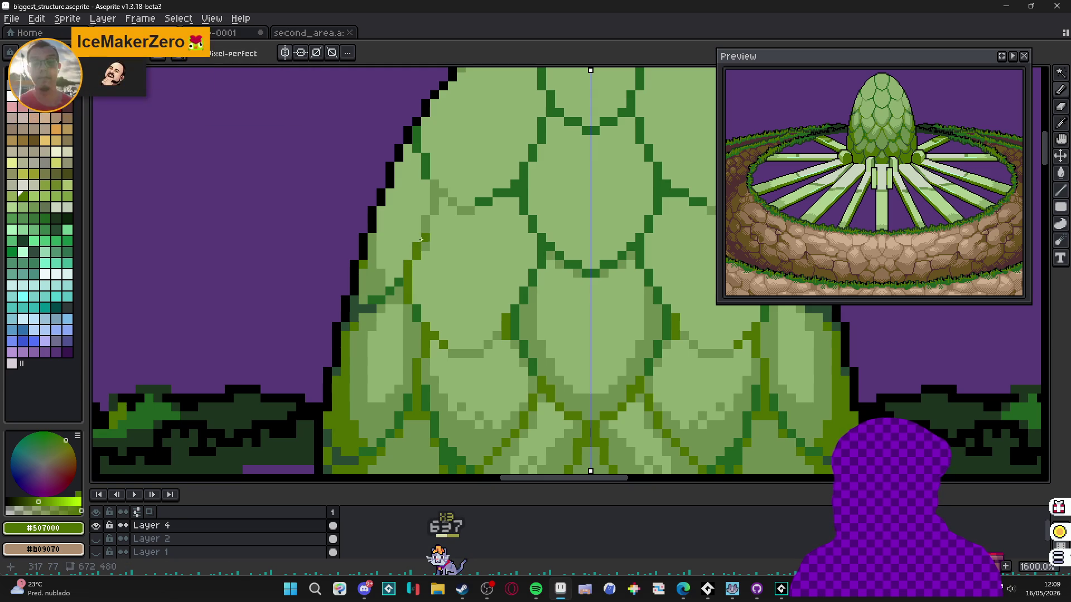
alt+click(414, 253)
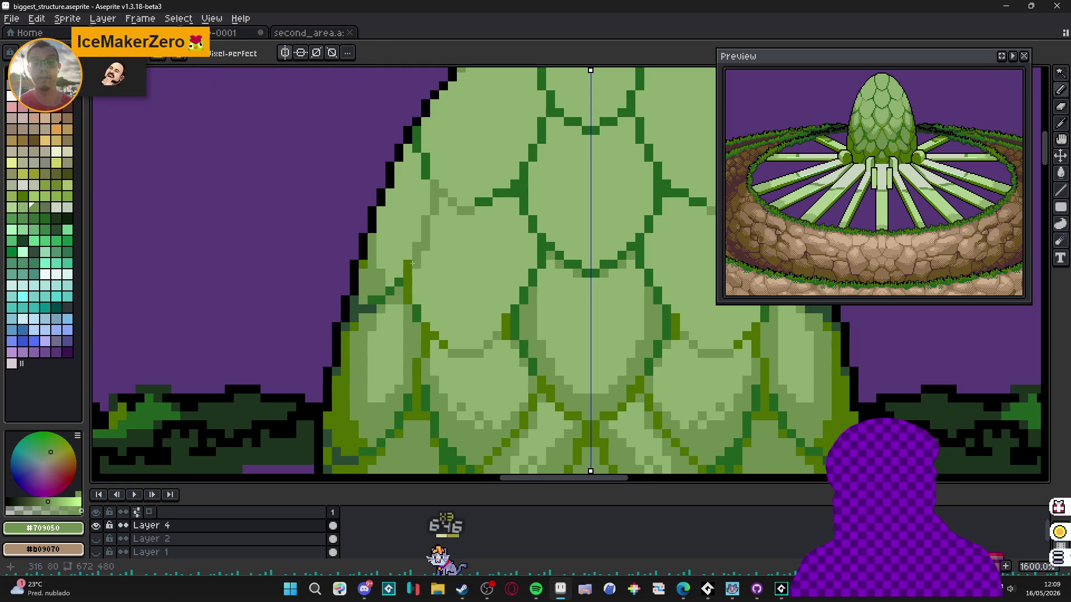
drag(408, 266, 411, 292)
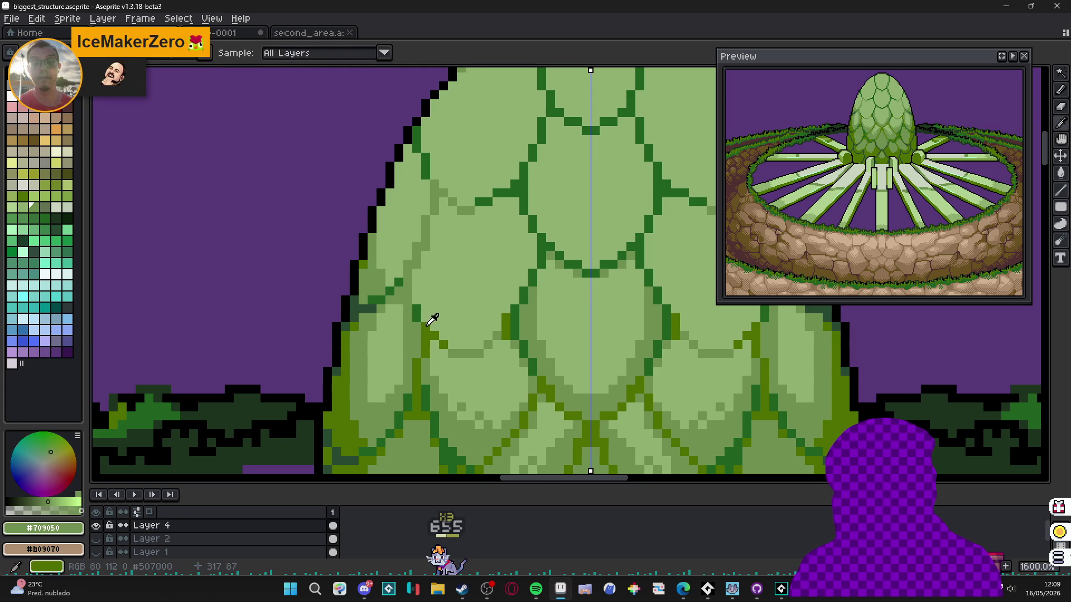
- Lighten a higher outline pixel mid-green and add olive touch-ups along the outline
alt+click(430, 326)
scroll(407, 287, up, 1)
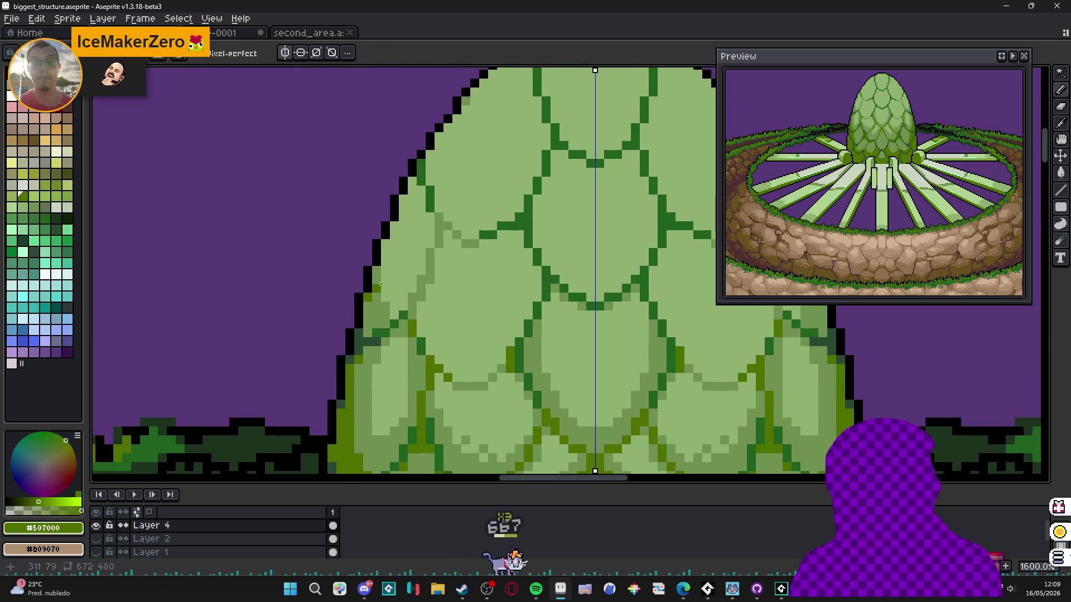
alt+click(397, 219)
click(419, 176)
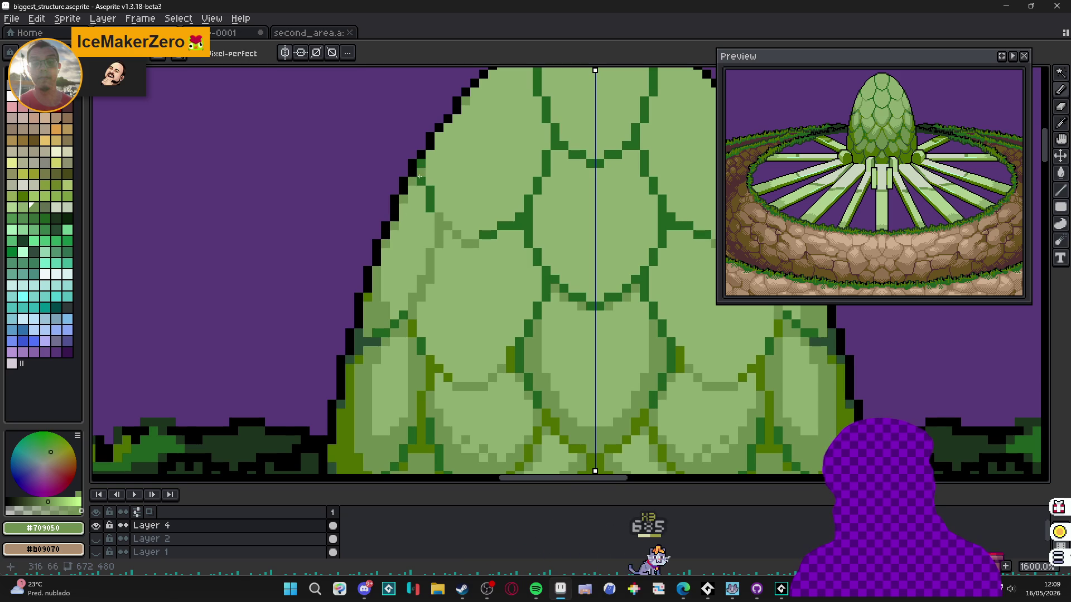
alt+click(447, 378)
scroll(405, 338, up, 1)
click(405, 334)
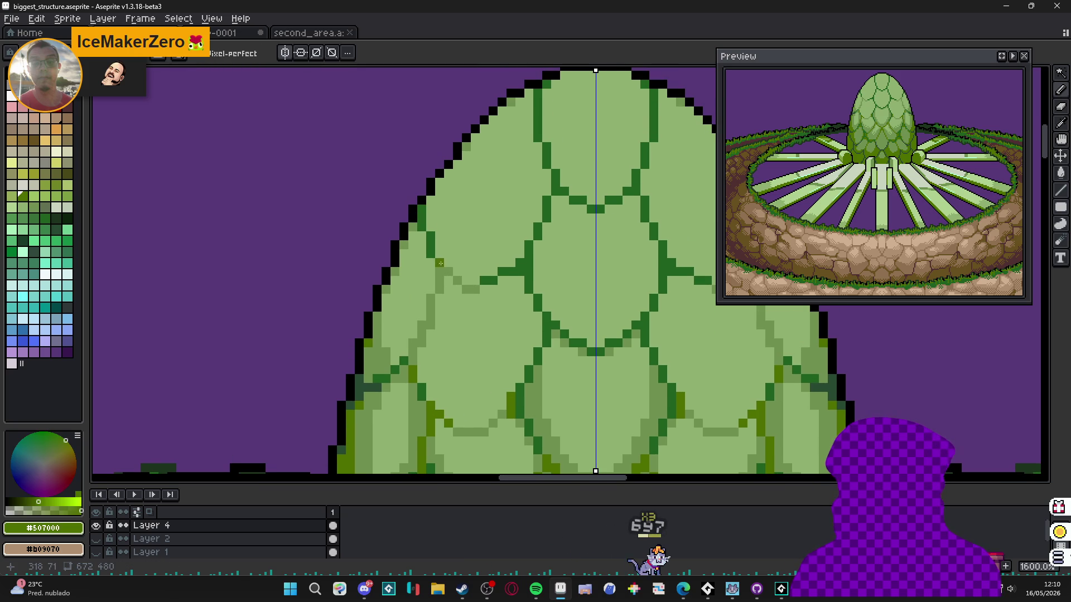
drag(432, 254, 419, 206)
- Paint mirrored dark-green outline pixels near the centre line, ending with olive #507000 sampled
scroll(429, 206, down, 3)
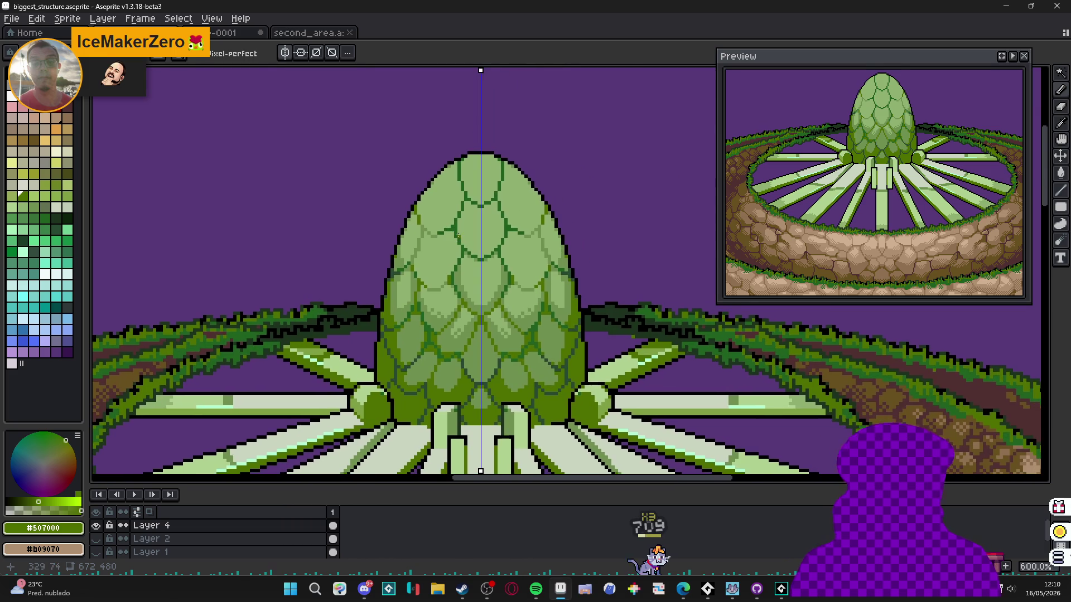
scroll(427, 373, up, 2)
scroll(427, 373, up, 1)
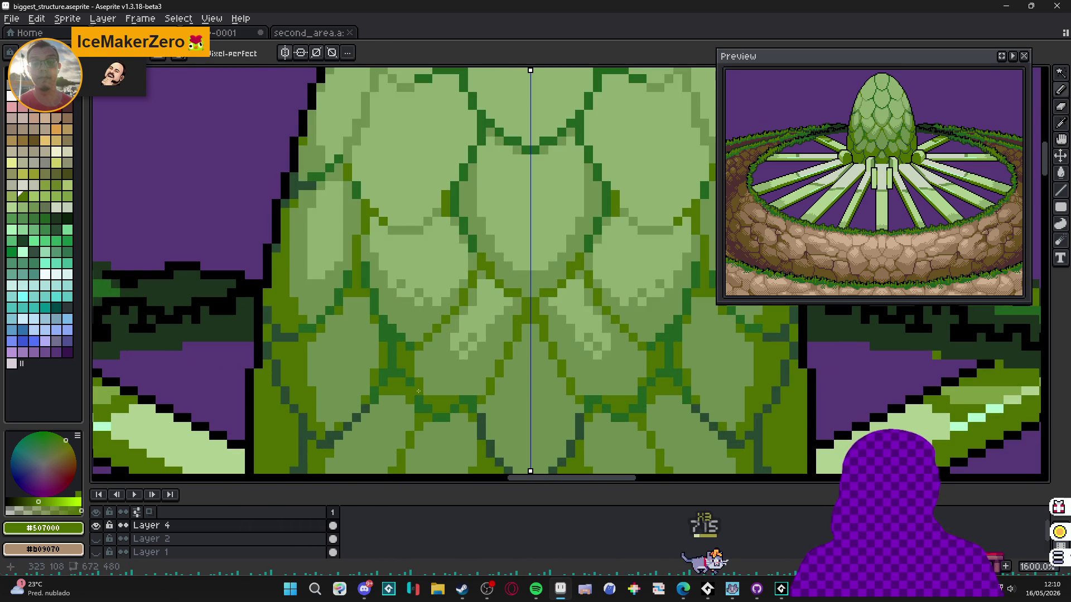
alt+click(405, 366)
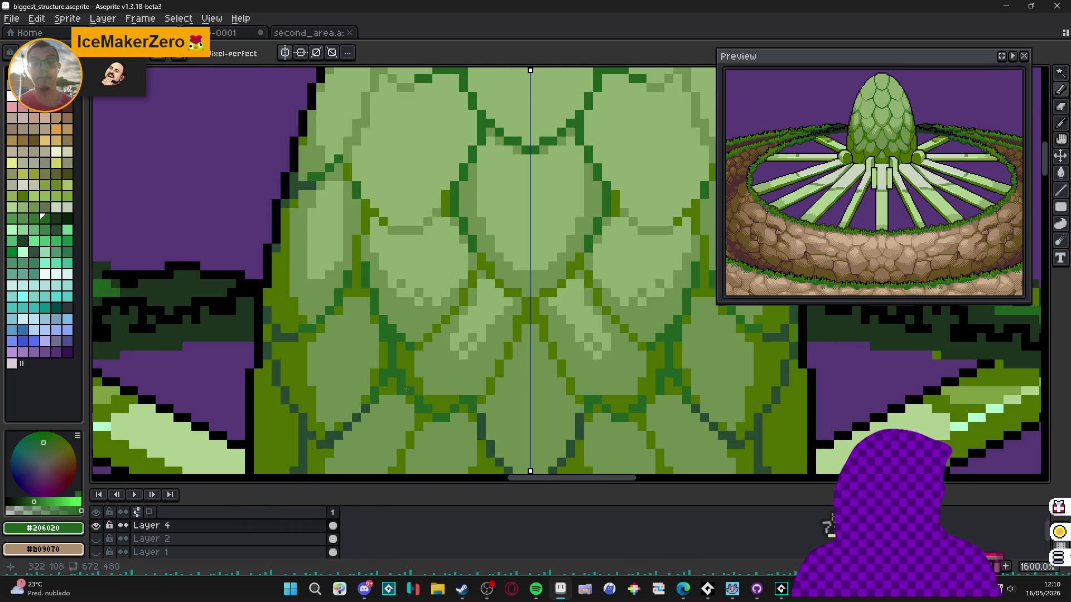
alt+click(411, 390)
scroll(461, 430, down, 4)
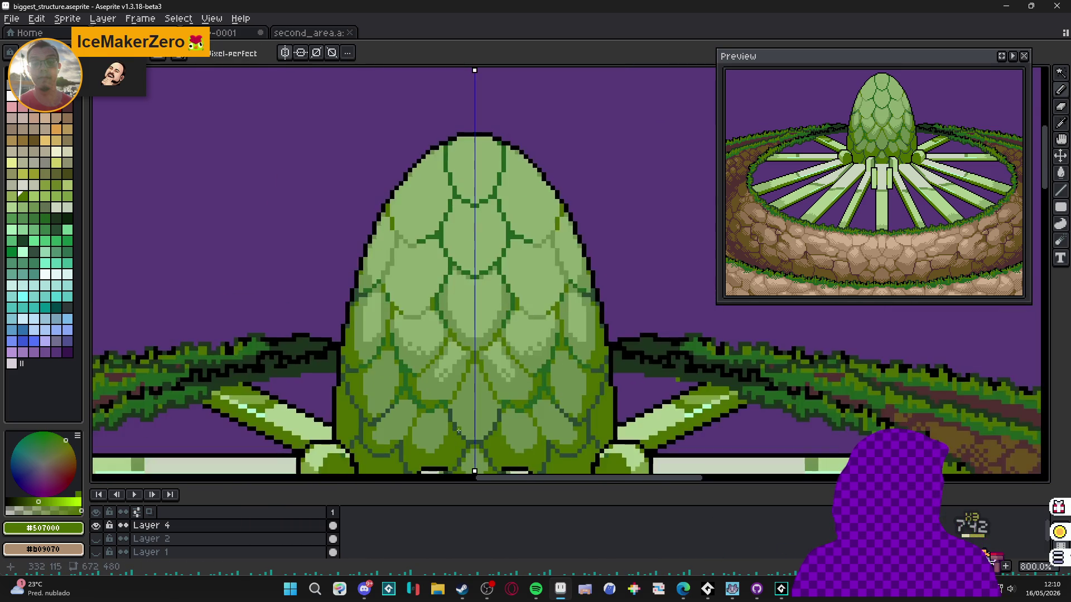
scroll(465, 425, down, 1)
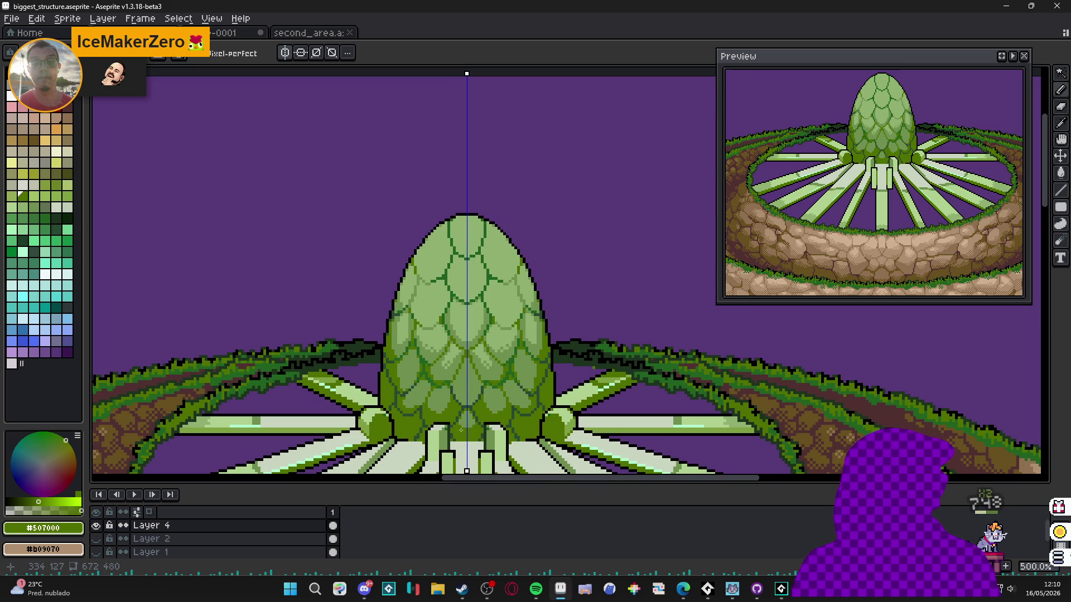
scroll(462, 433, up, 4)
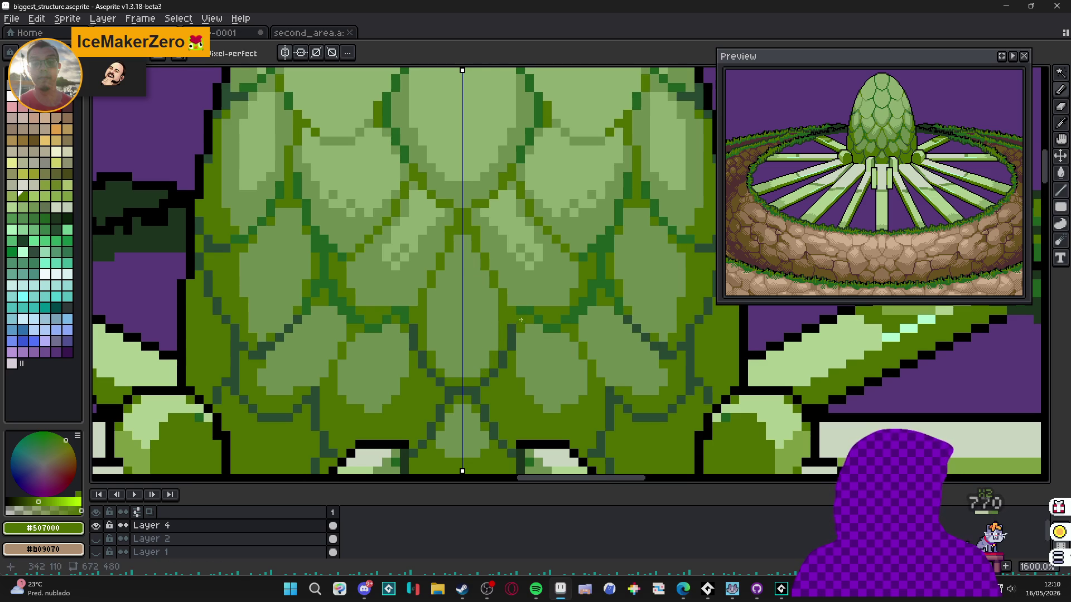
alt+click(466, 217)
drag(471, 235, 475, 238)
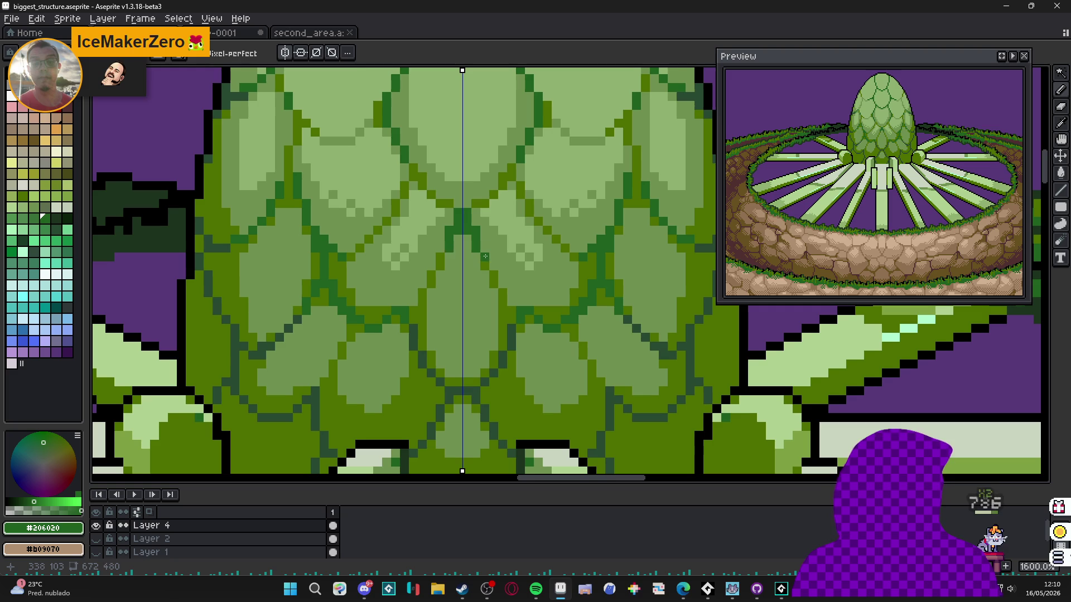
alt+click(478, 260)
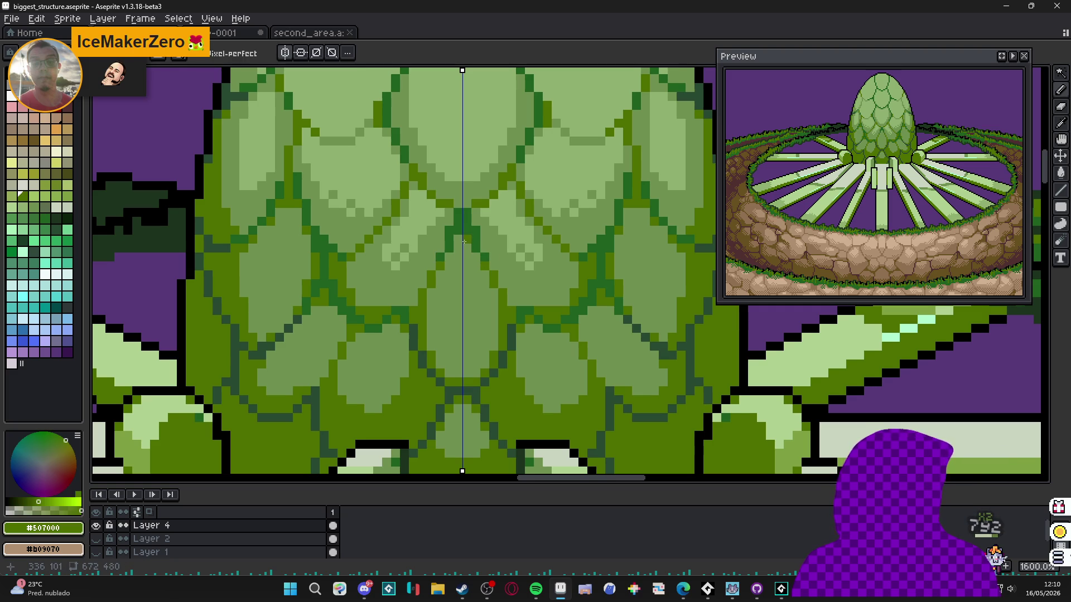
scroll(463, 241, down, 2)
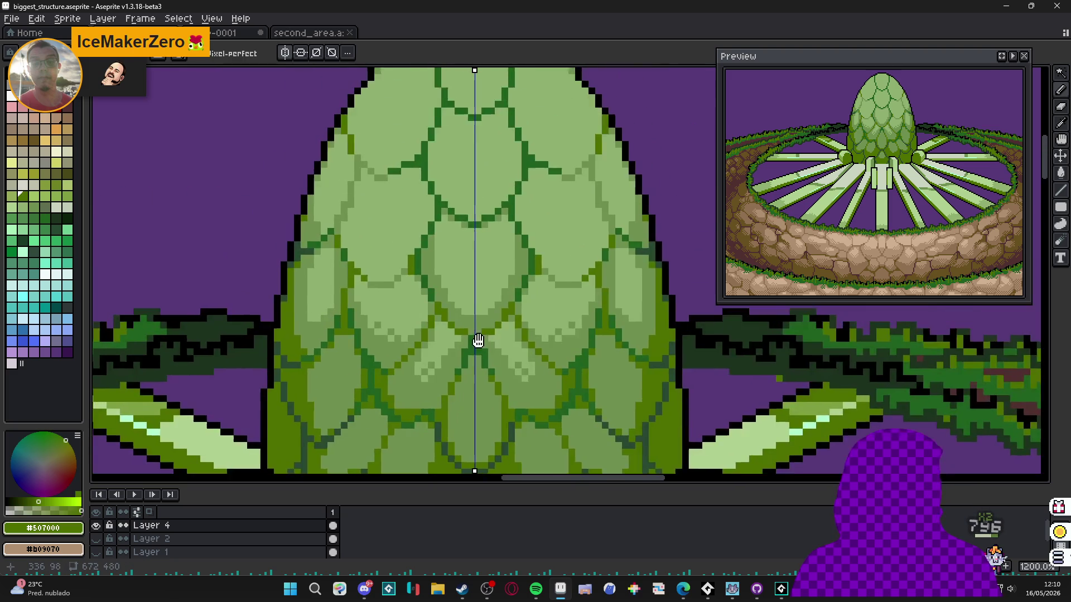
- Sample light green and bucket-fill each dark upper scale outline, mirrored on both sides
alt+click(392, 234)
key(g)
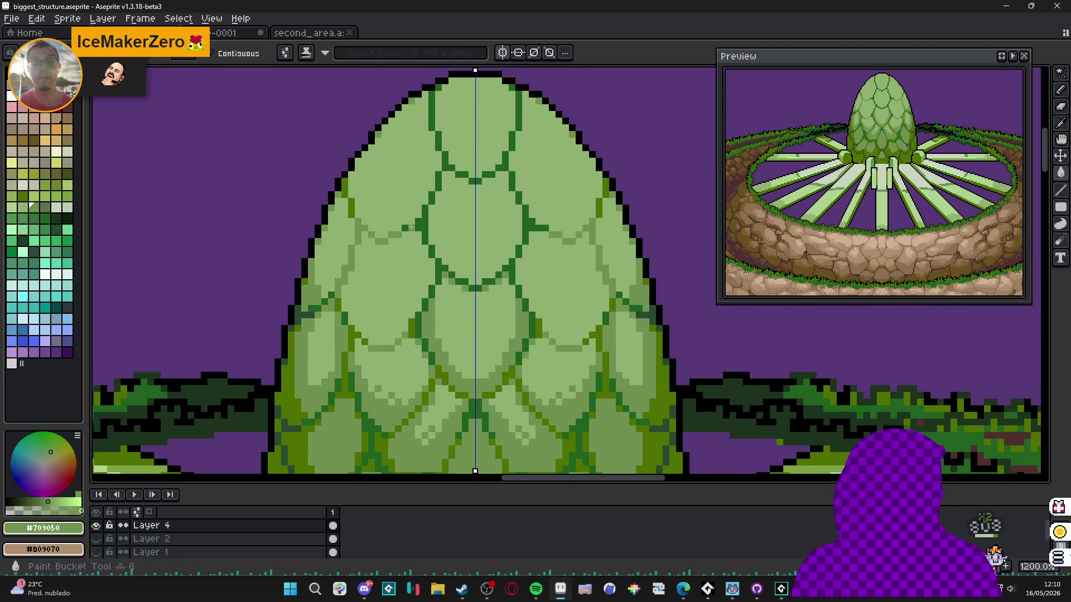
click(410, 227)
click(446, 166)
click(436, 183)
click(438, 144)
click(437, 129)
click(438, 86)
click(431, 202)
click(459, 181)
click(476, 181)
click(458, 280)
click(440, 268)
click(430, 253)
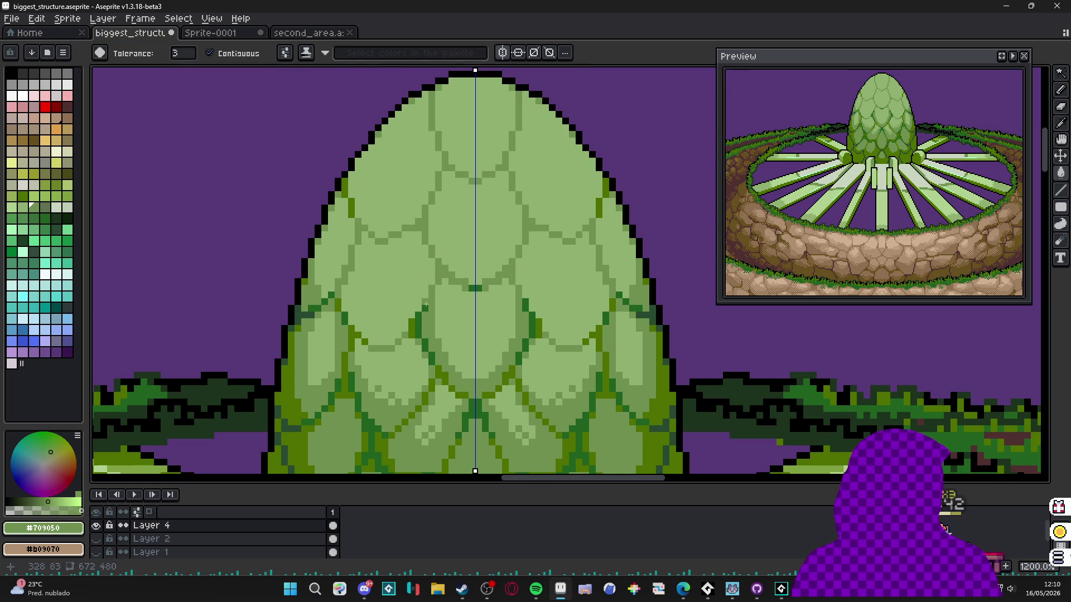
- Sample olive green and add two olive pixels to a scale outline near the centre V
scroll(476, 289, down, 2)
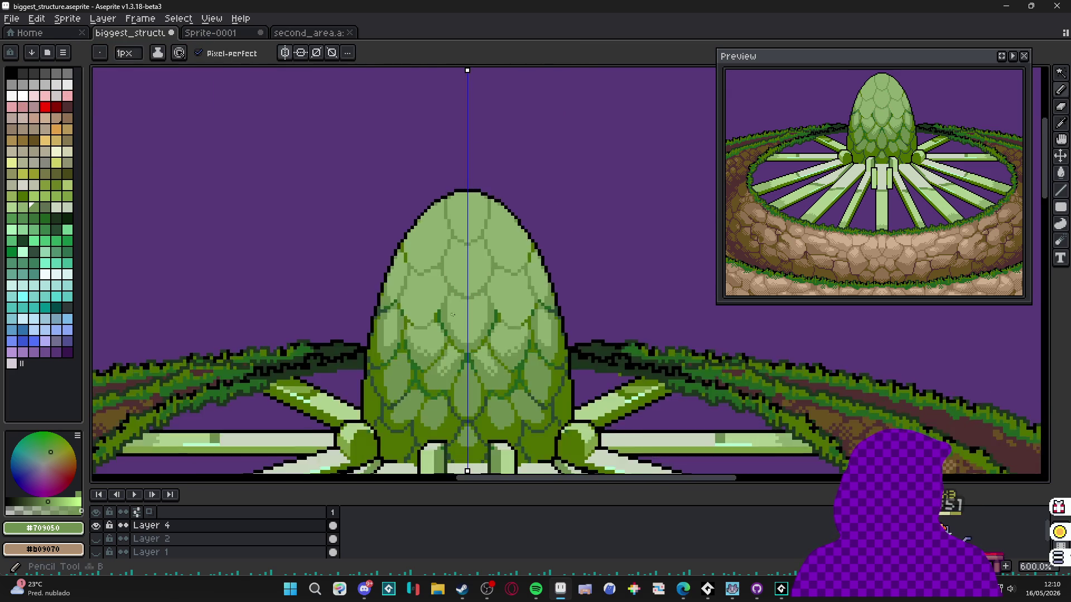
scroll(475, 289, up, 2)
alt+click(462, 363)
scroll(446, 413, up, 1)
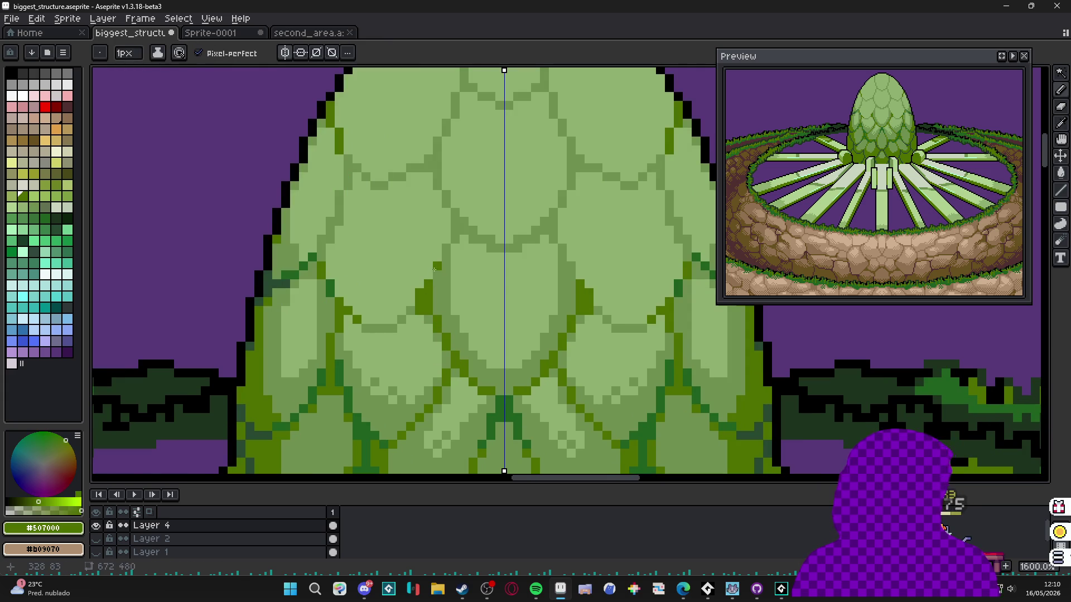
scroll(432, 273, down, 4)
scroll(443, 285, up, 4)
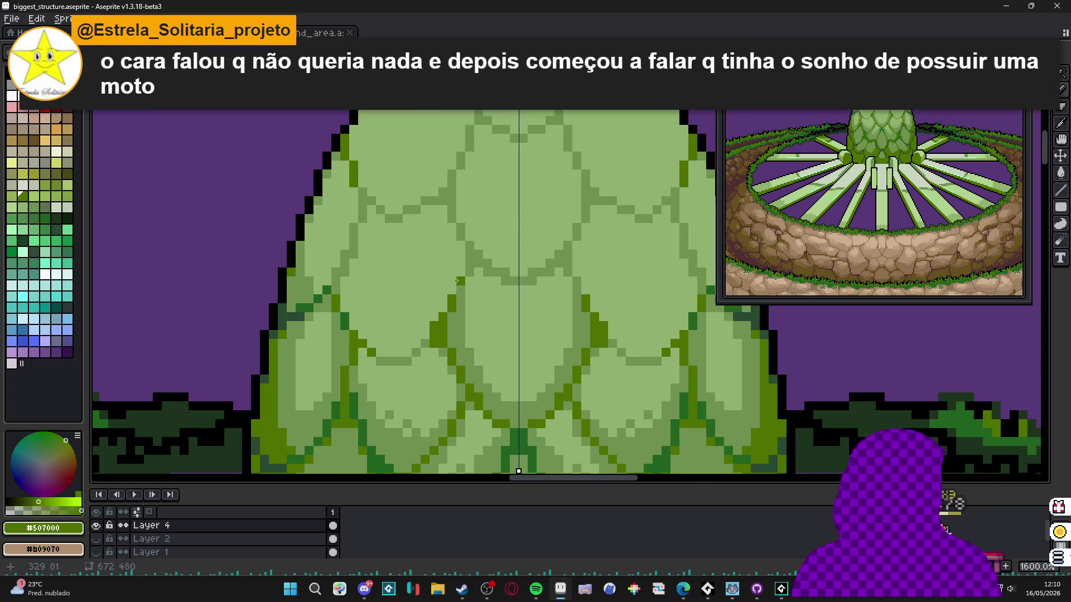
drag(460, 280, 460, 290)
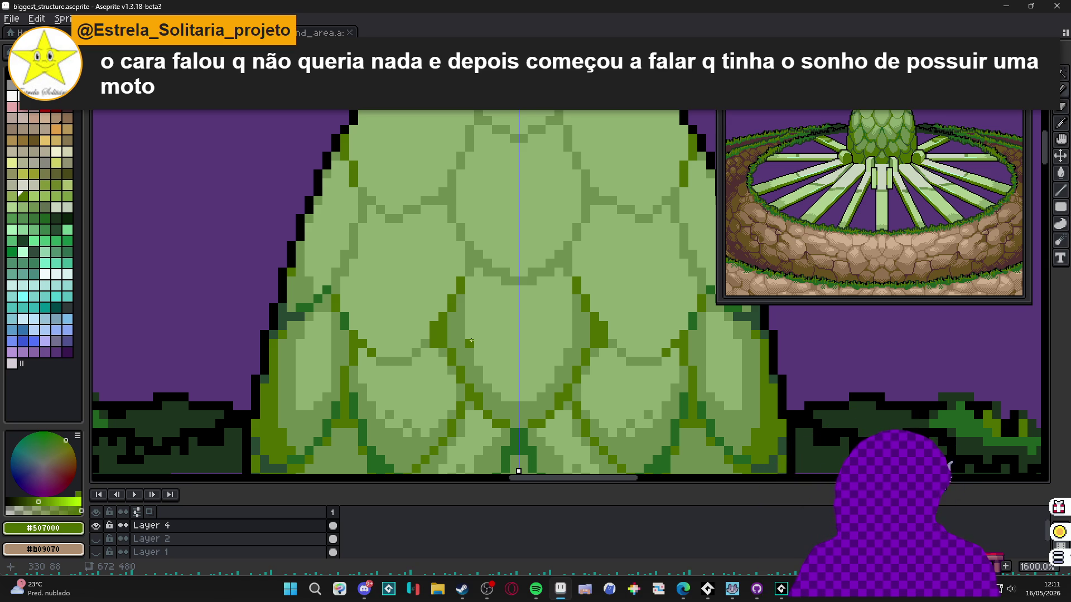
- Draw short olive #507000 vertical strokes at the dome's left-edge scale joins, mirrored to the right
scroll(468, 363, down, 1)
scroll(401, 379, up, 2)
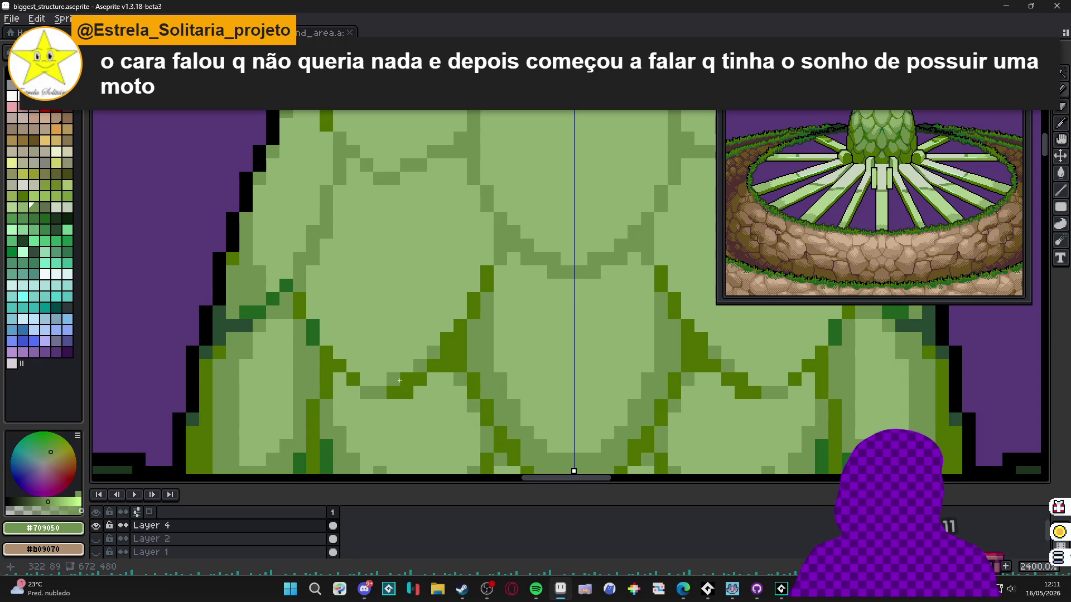
scroll(433, 377, down, 4)
scroll(432, 378, up, 4)
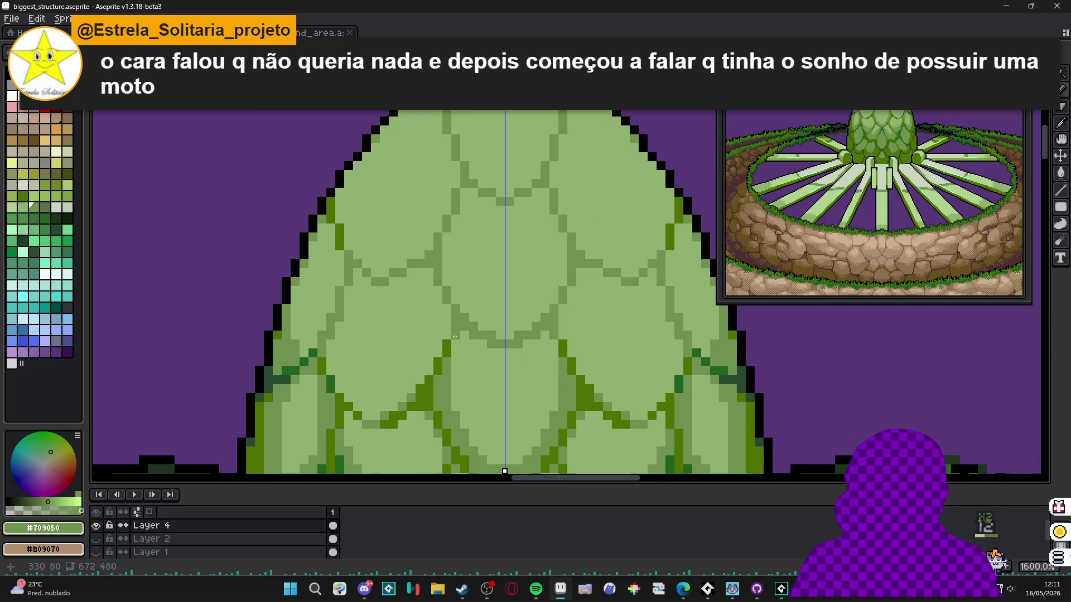
scroll(454, 336, down, 5)
scroll(464, 386, up, 4)
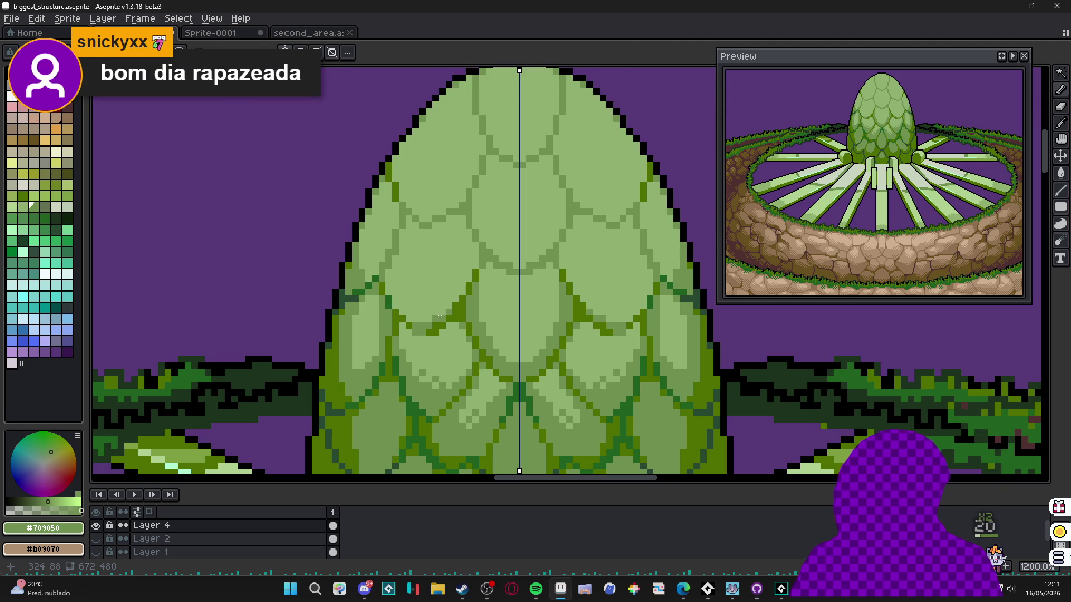
scroll(422, 311, up, 1)
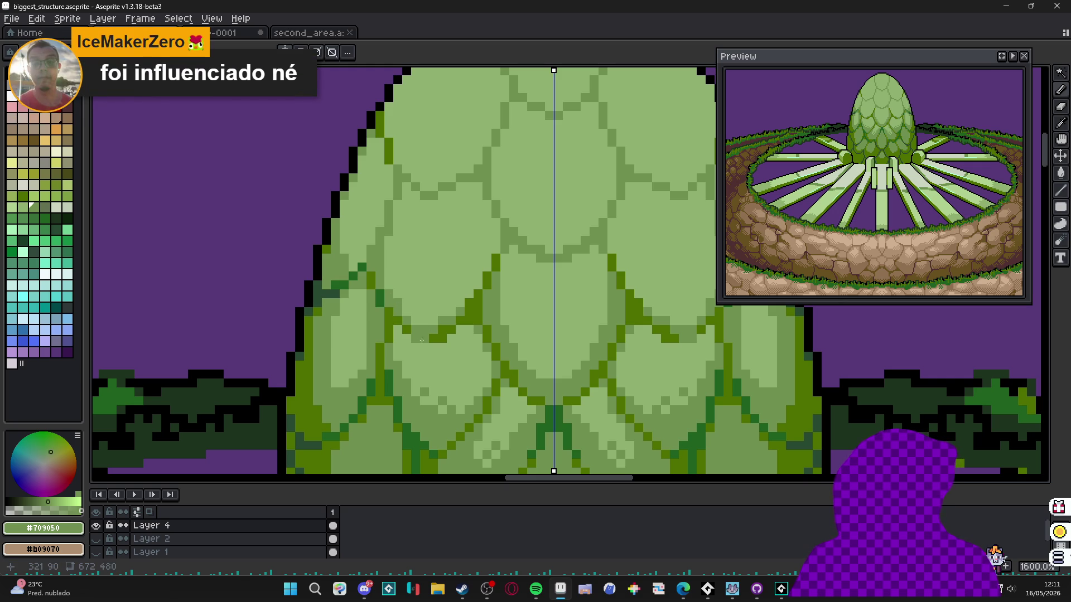
drag(387, 296, 387, 243)
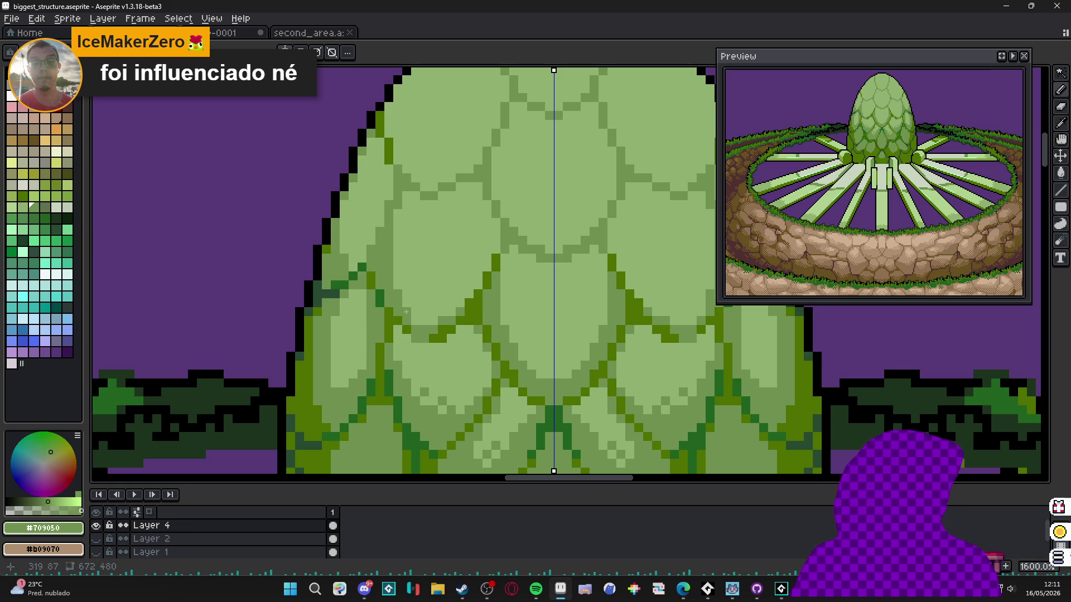
scroll(414, 322, down, 4)
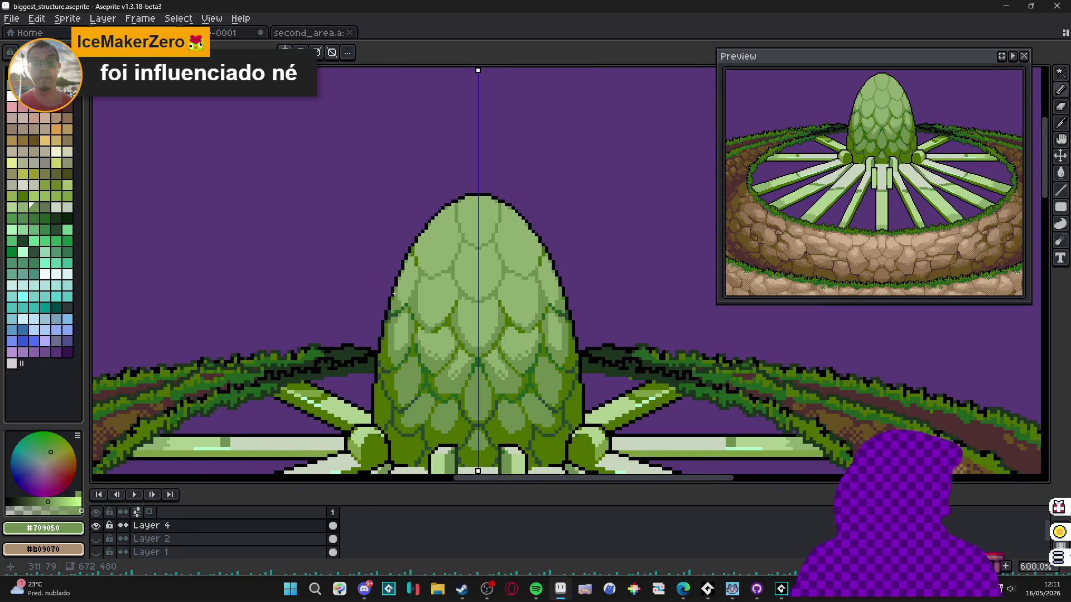
scroll(400, 299, up, 4)
drag(436, 211, 414, 310)
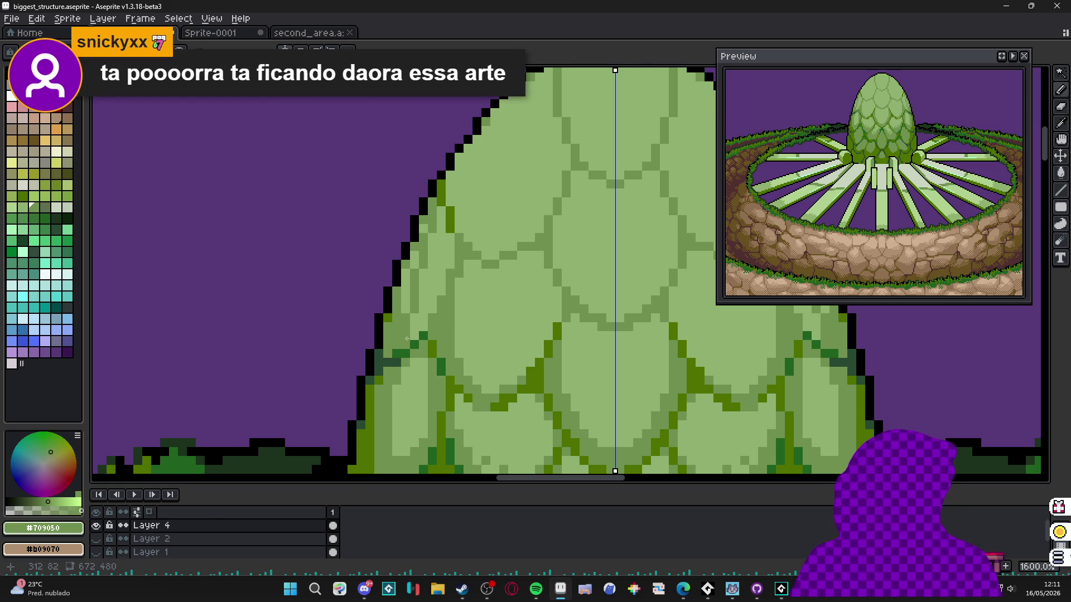
scroll(406, 338, up, 1)
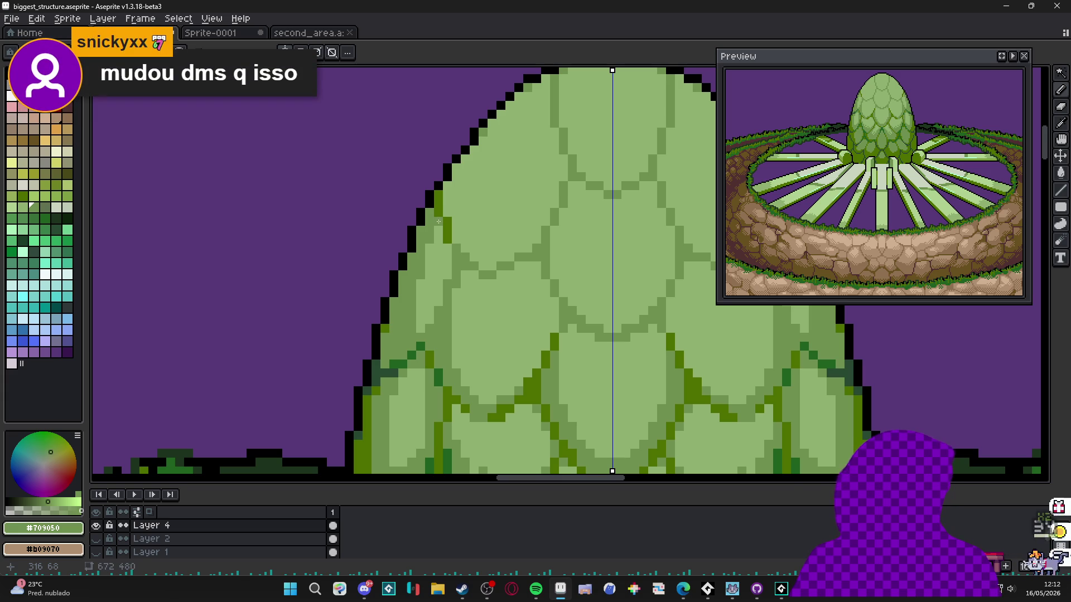
scroll(440, 235, down, 2)
scroll(441, 234, up, 2)
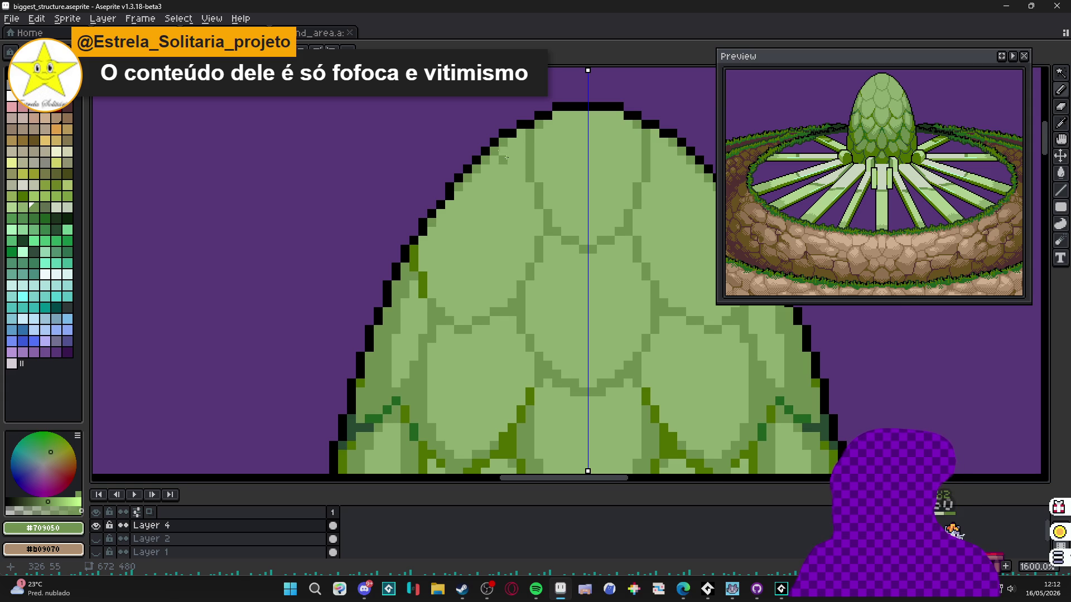
- Add black pixels to extend the outline at the top of the dome
scroll(505, 137, up, 2)
scroll(538, 143, down, 2)
scroll(538, 144, up, 2)
alt+click(542, 123)
drag(543, 136, 548, 148)
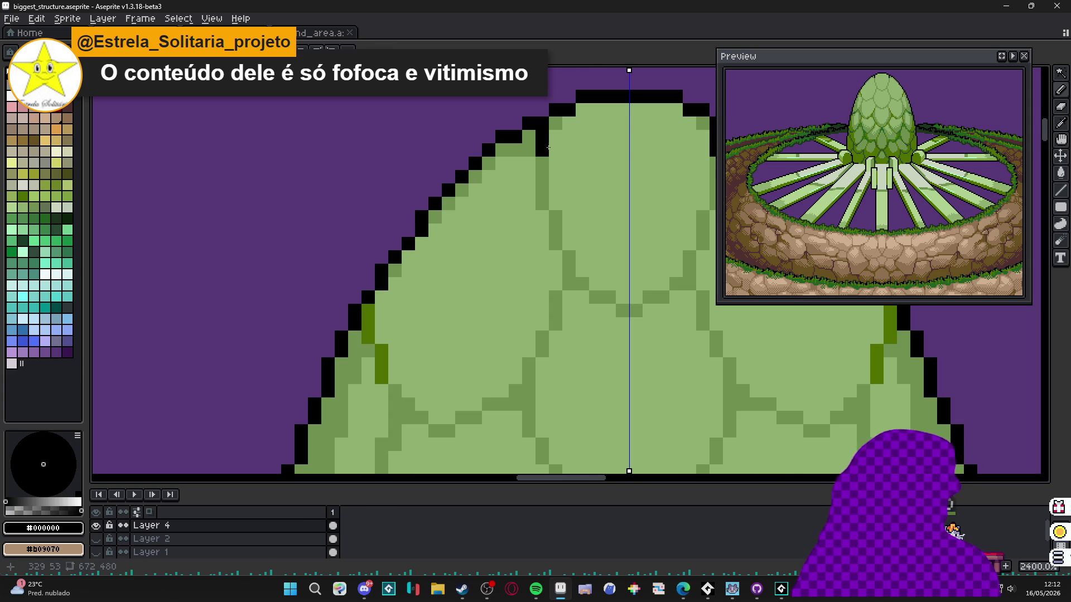
- Sample the olive and light greens, then dot a checker light-green highlight inside the central scale
scroll(548, 147, down, 2)
alt+click(518, 379)
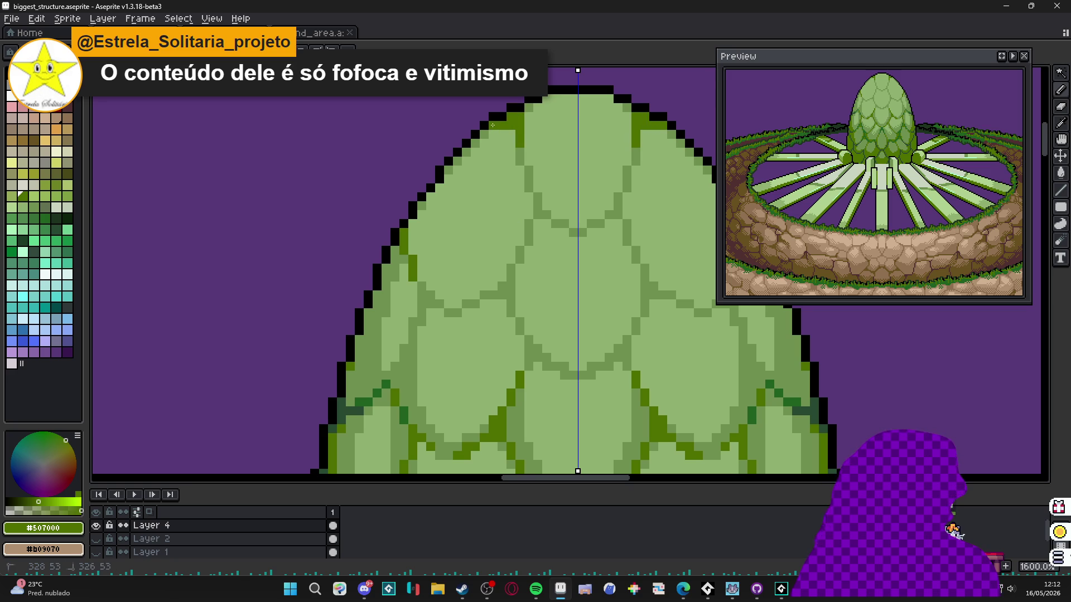
alt+click(512, 134)
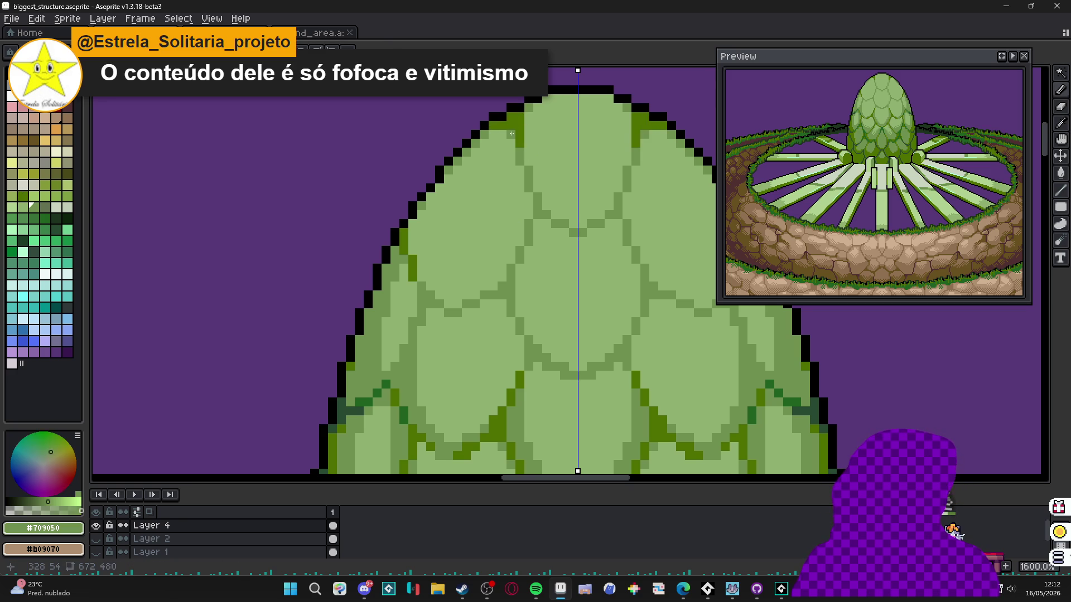
scroll(530, 109, up, 2)
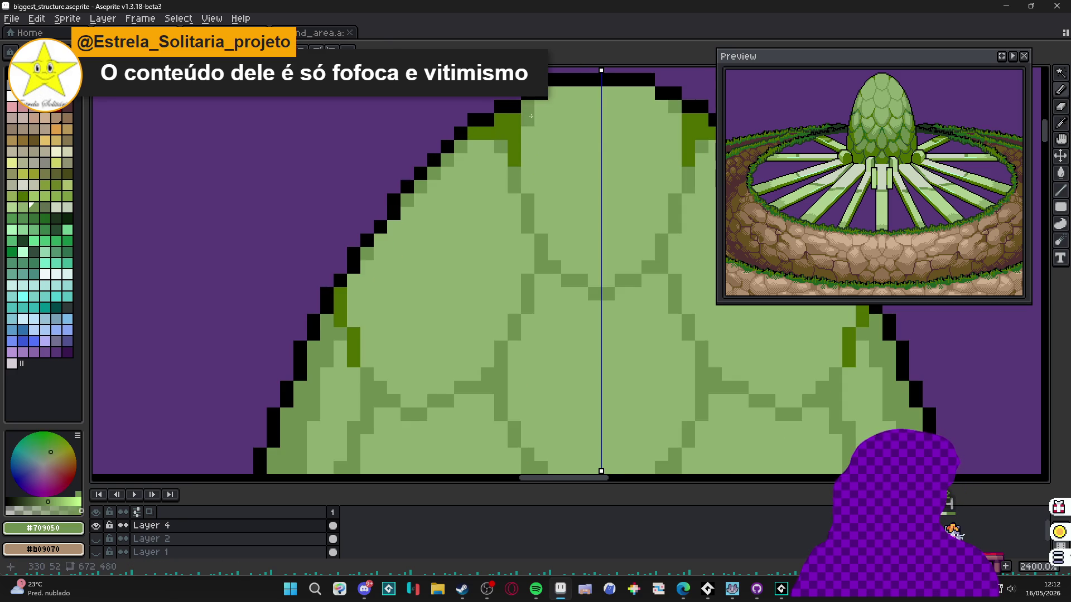
scroll(555, 96, down, 2)
scroll(539, 110, up, 2)
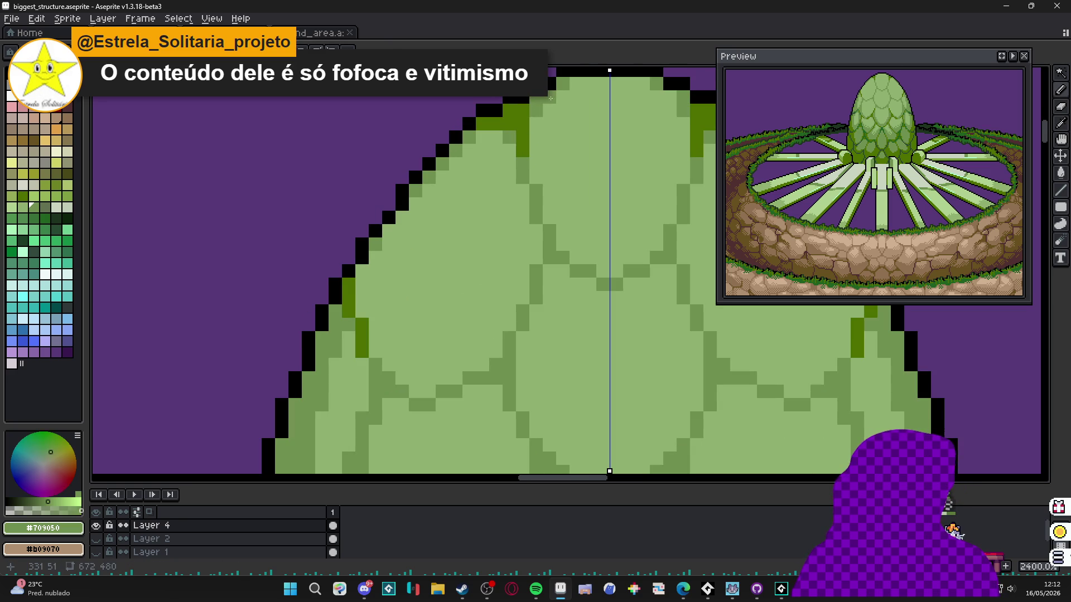
scroll(557, 113, down, 6)
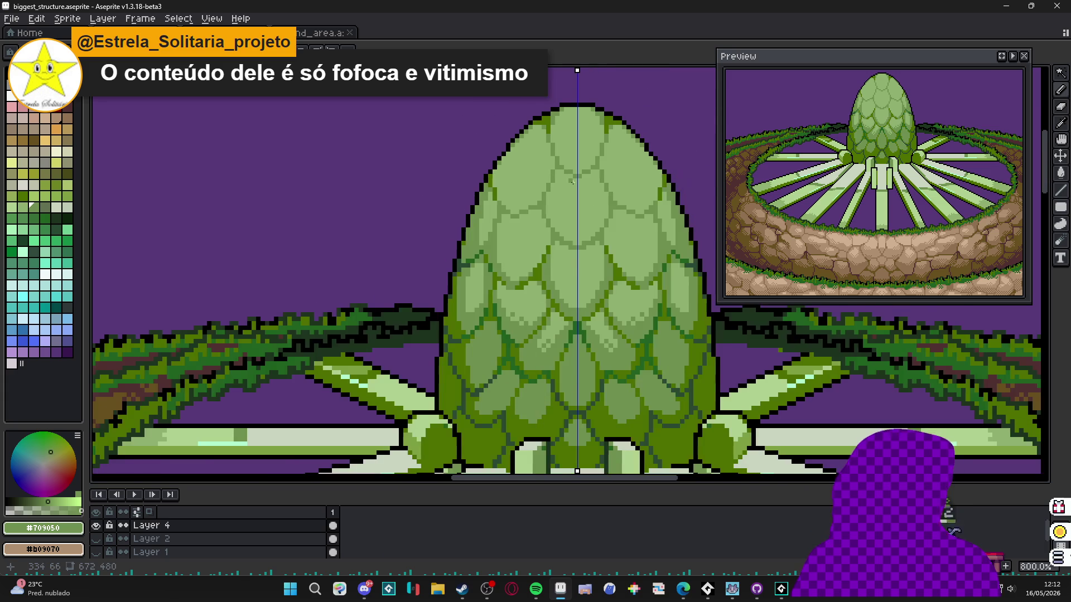
scroll(533, 253, up, 4)
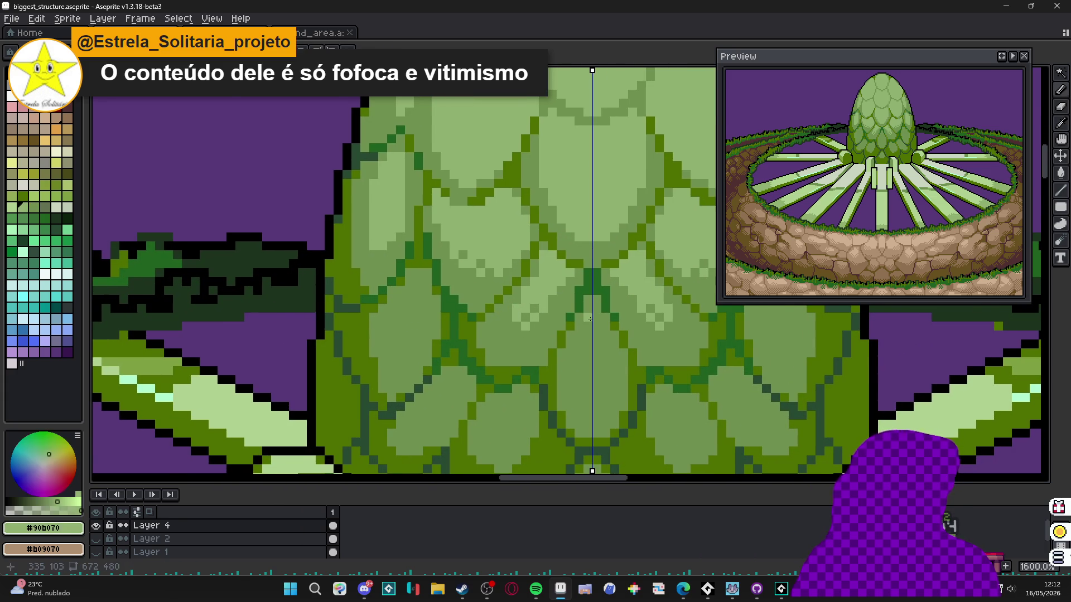
scroll(546, 307, up, 2)
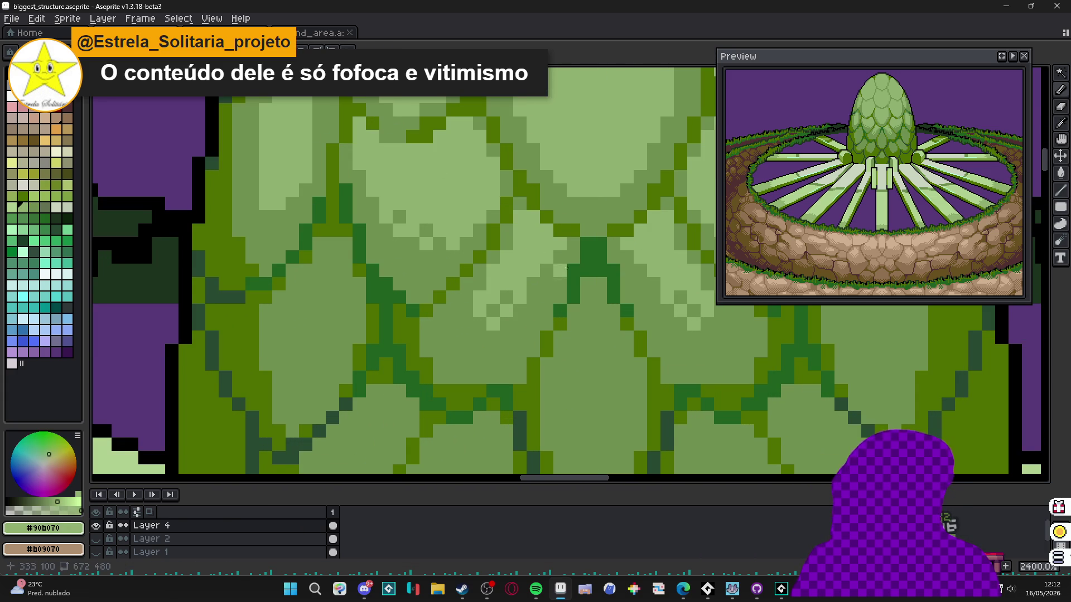
drag(606, 288, 553, 207)
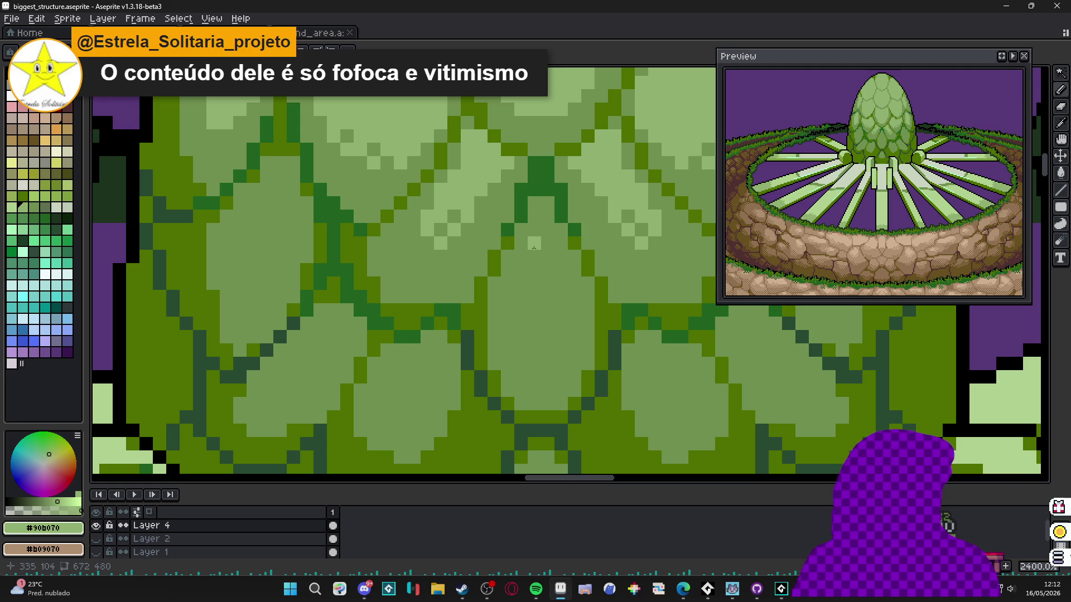
click(535, 257)
click(521, 230)
click(508, 243)
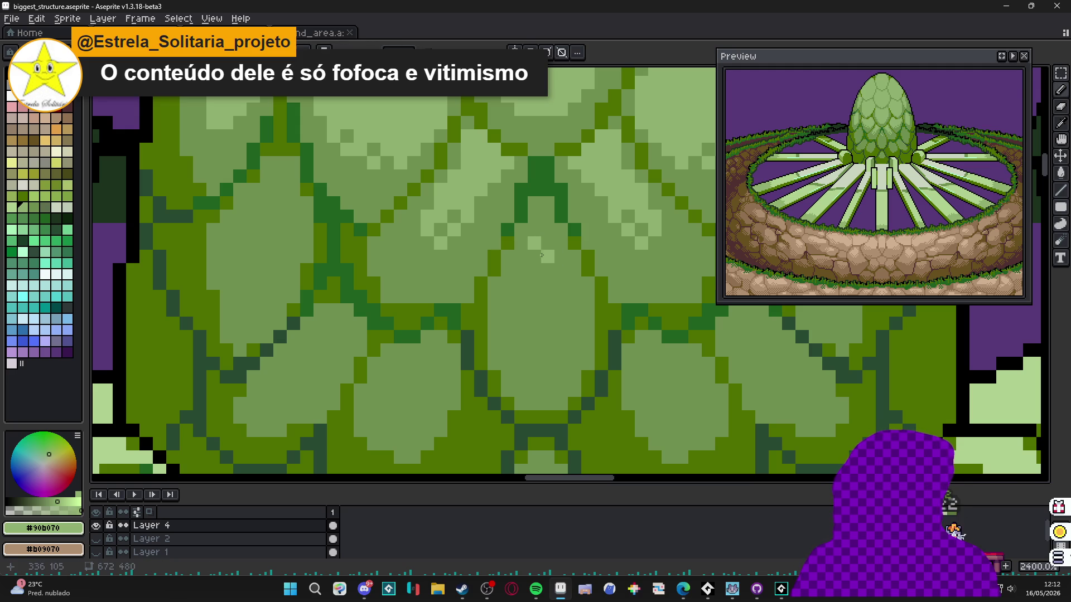
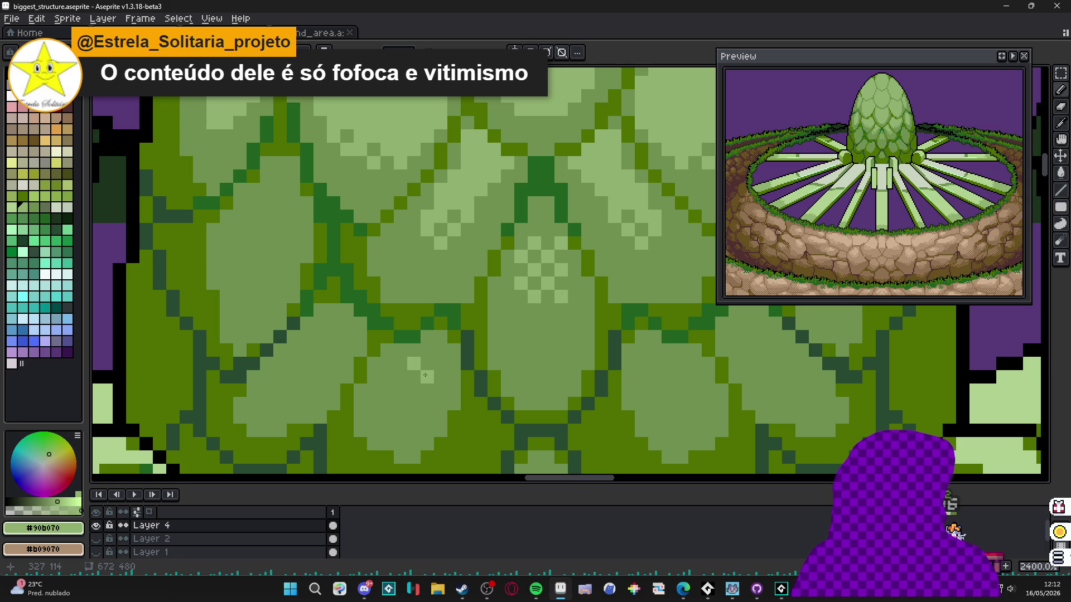
- Dot light-green #90b070 checker highlights onto several egg scales with mirrored drawing
click(340, 370)
scroll(357, 368, left, 1)
click(368, 356)
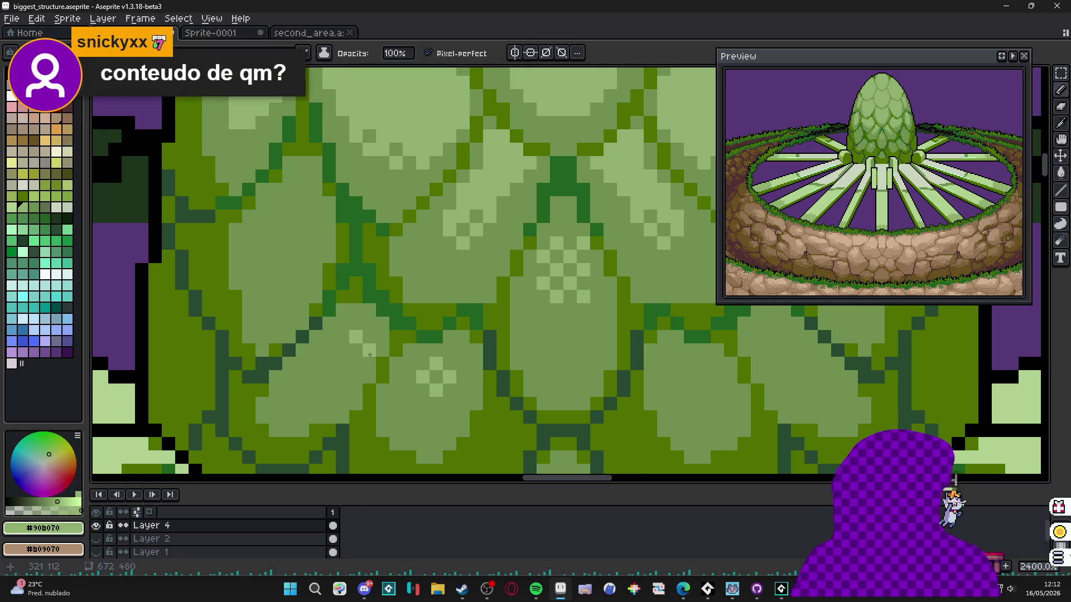
click(289, 216)
click(276, 203)
click(277, 229)
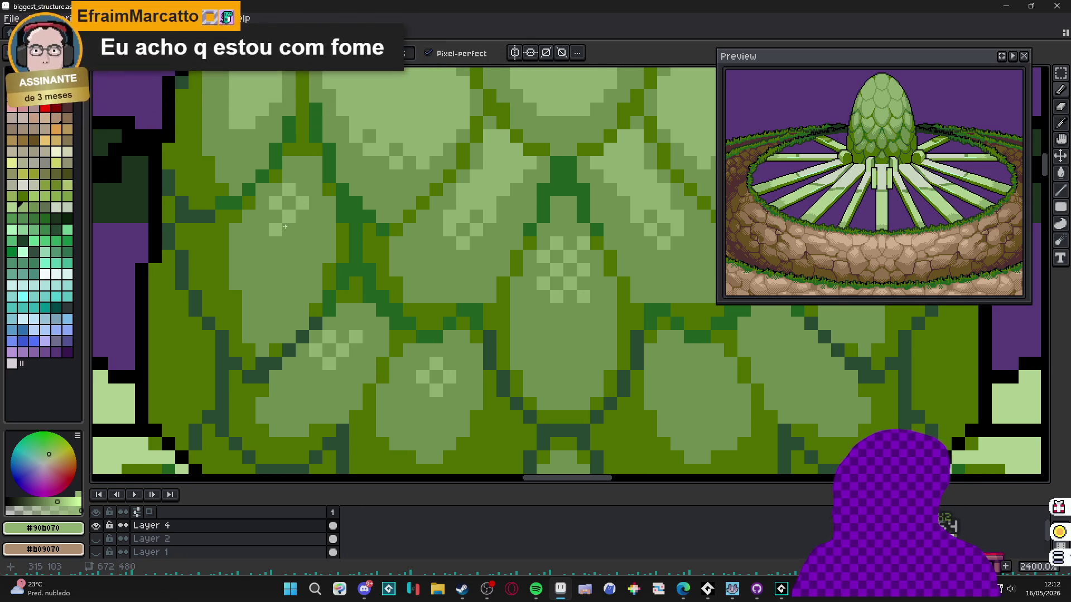
scroll(286, 228, down, 3)
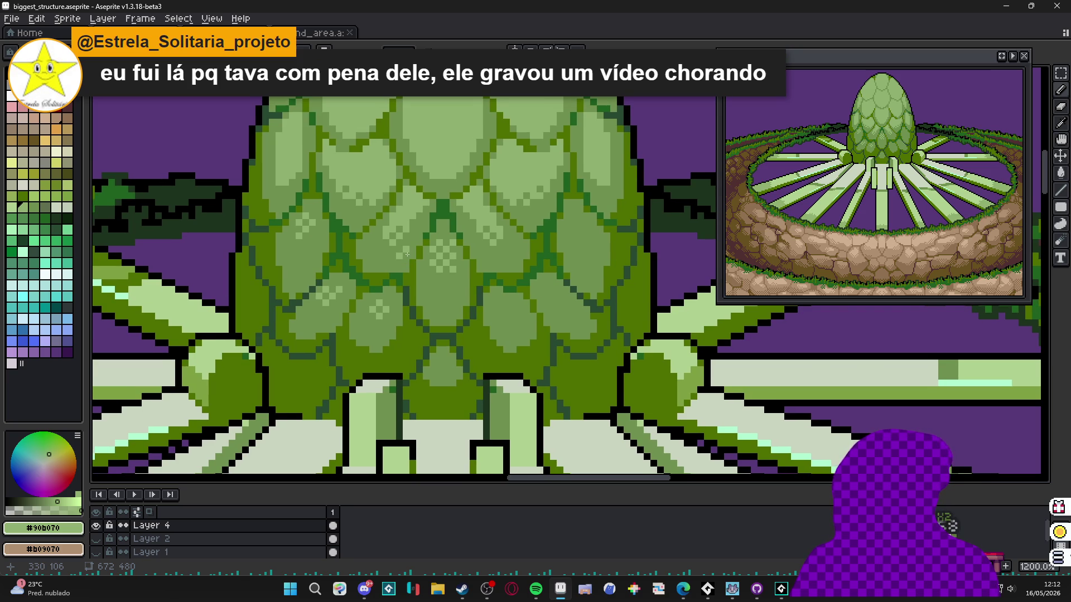
- Undo a stray pixel, add a few more light-green highlights, then turn horizontal symmetry off
key(ctrl+z)
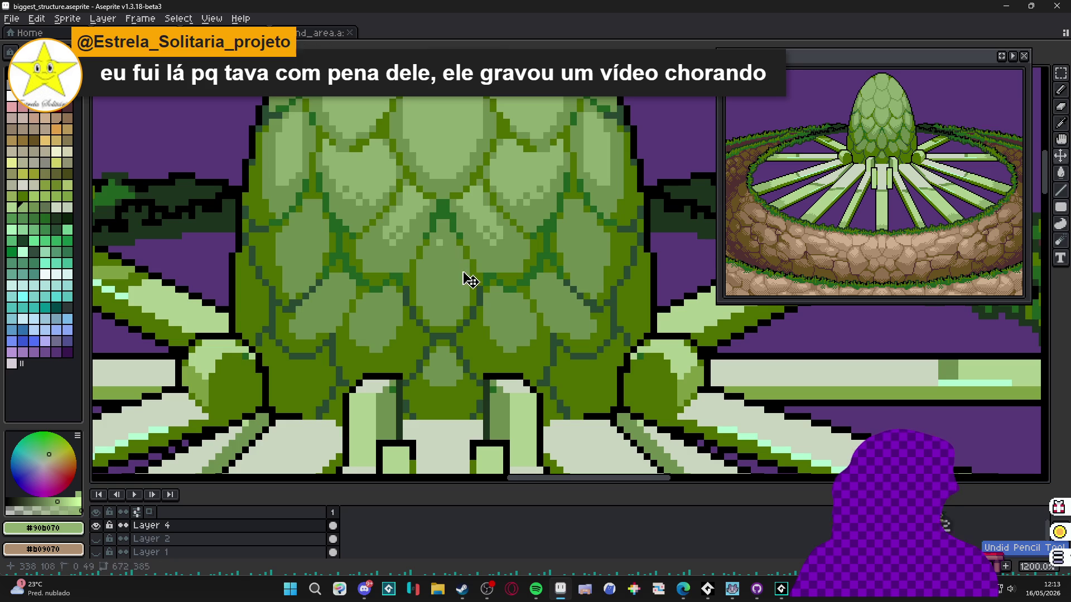
key(b)
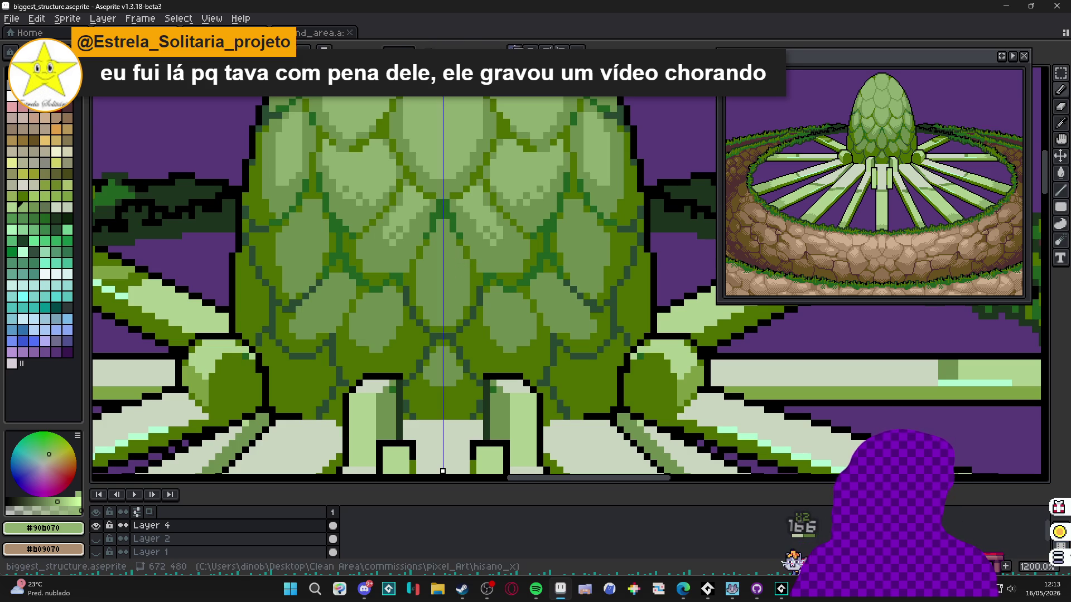
scroll(401, 210, up, 3)
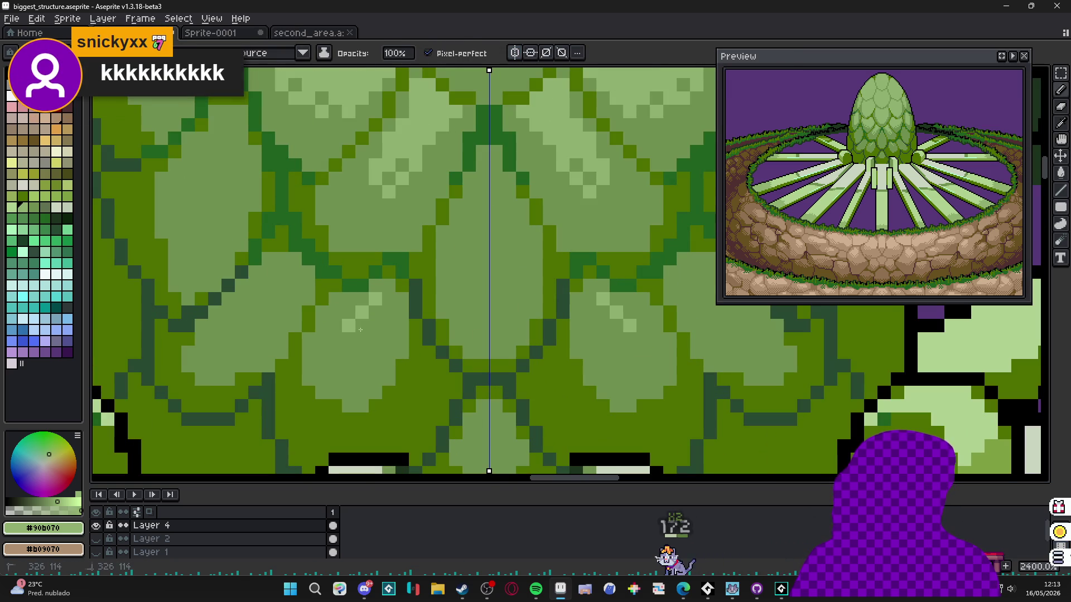
click(270, 273)
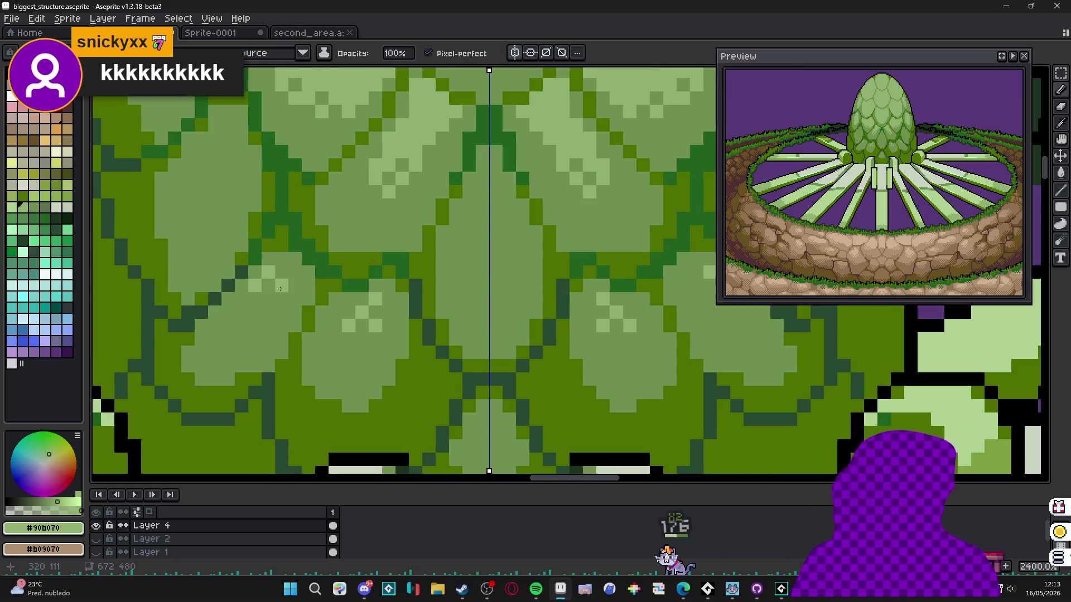
scroll(258, 307, down, 2)
scroll(253, 242, up, 1)
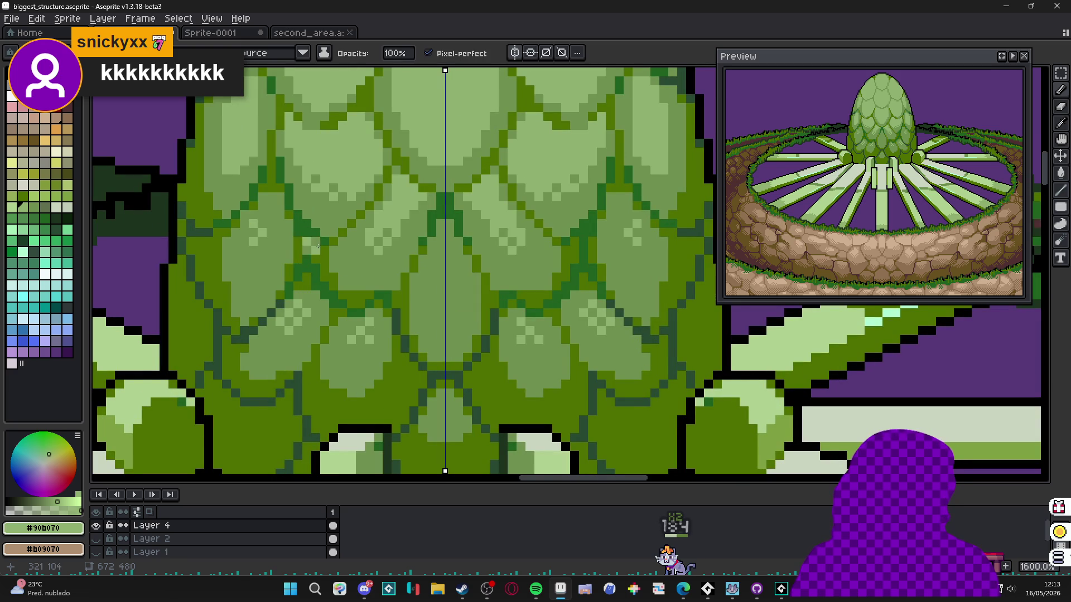
drag(441, 259, 446, 283)
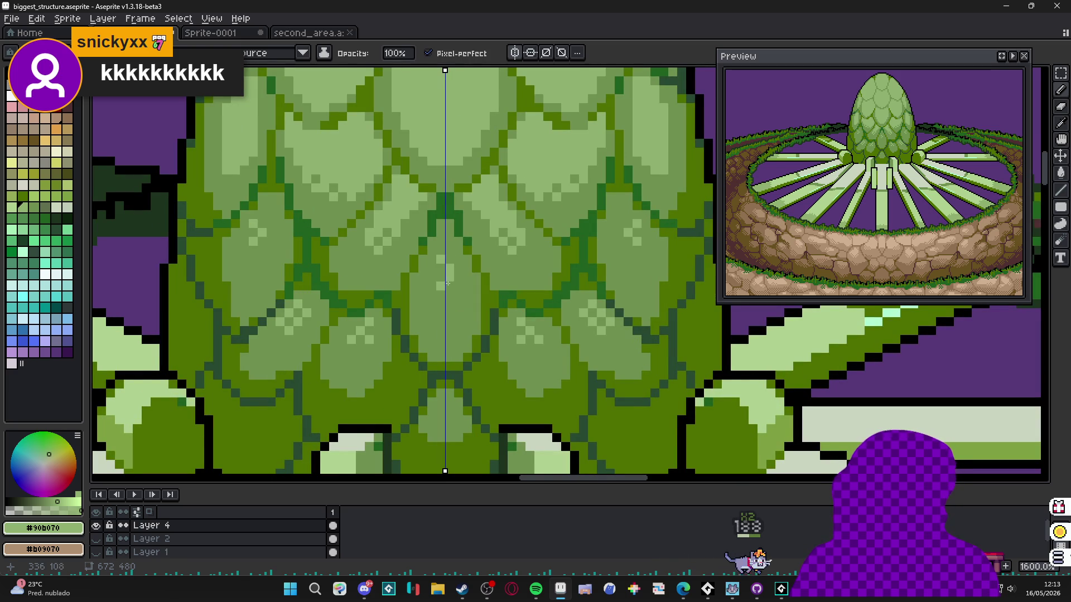
click(521, 54)
scroll(456, 228, down, 4)
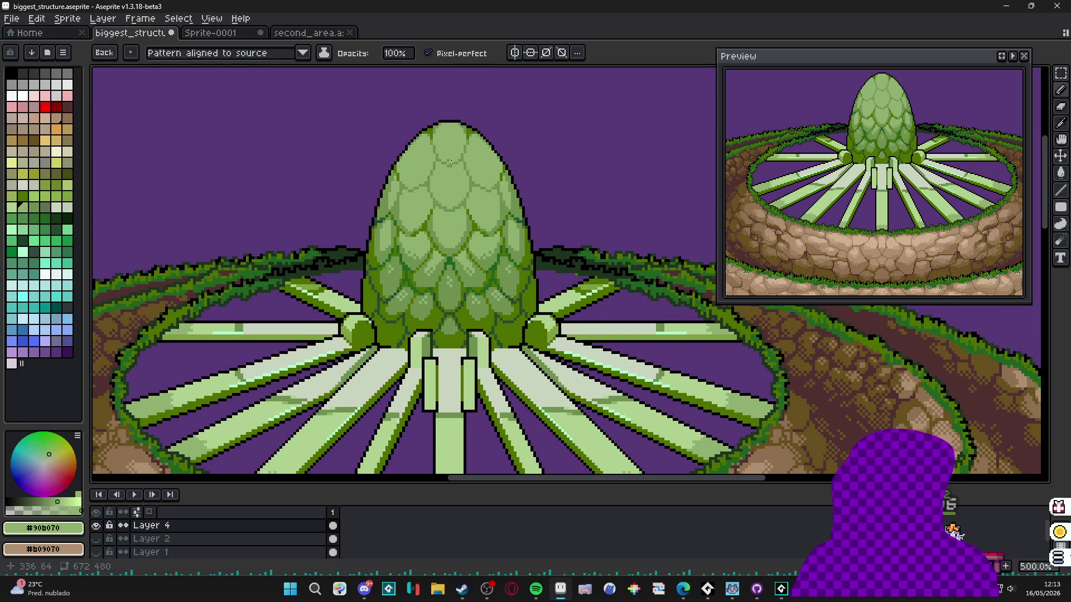
- Sample the darker green #709050 from the egg and undo the stray pencil pixel
scroll(450, 174, up, 7)
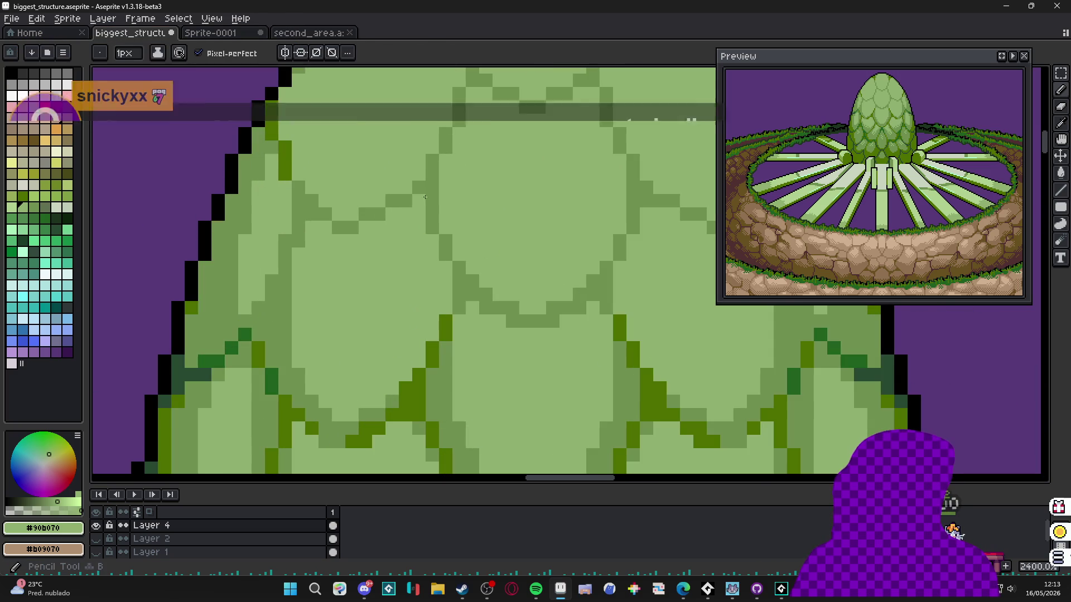
alt+click(423, 179)
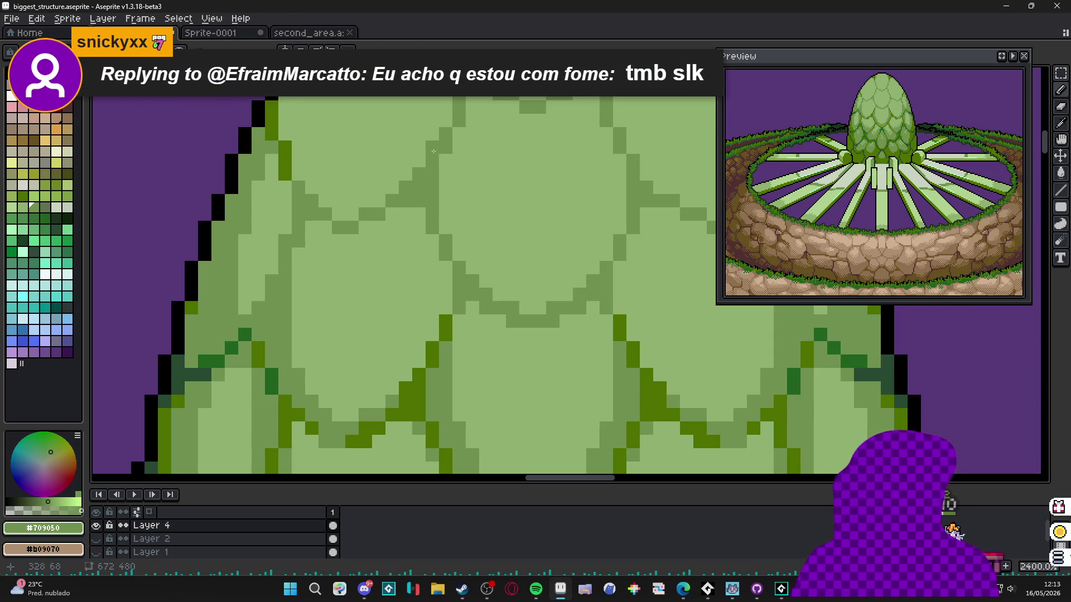
drag(433, 151, 432, 175)
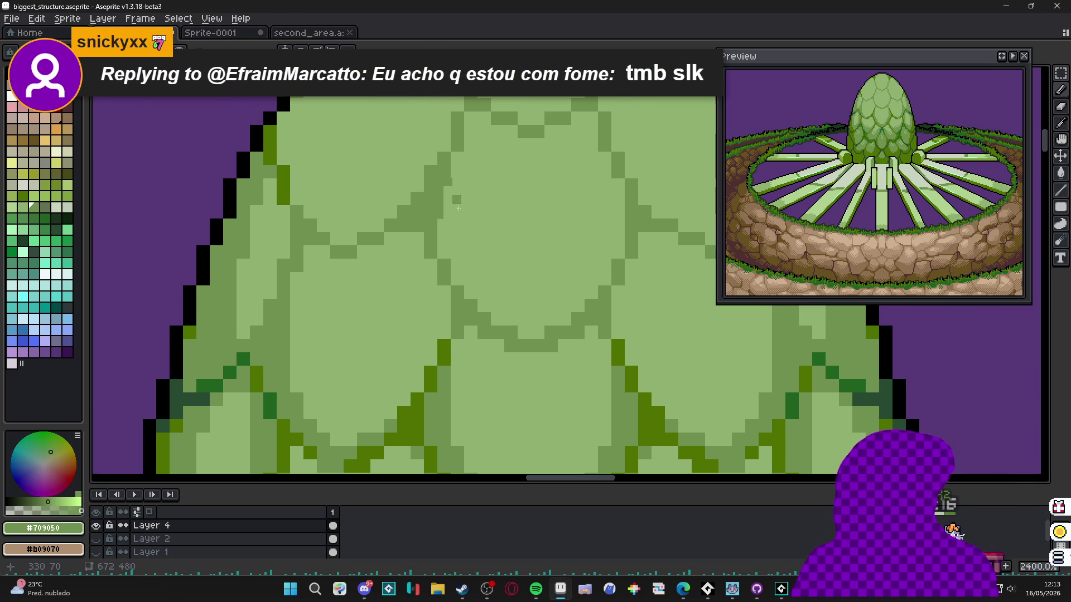
scroll(455, 197, down, 3)
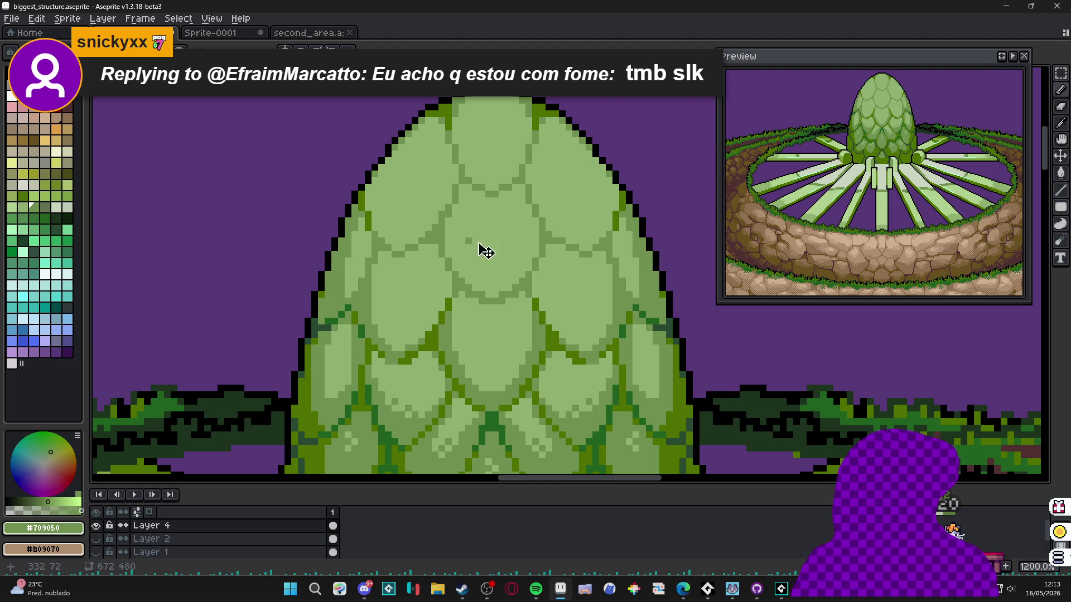
key(ctrl+z)
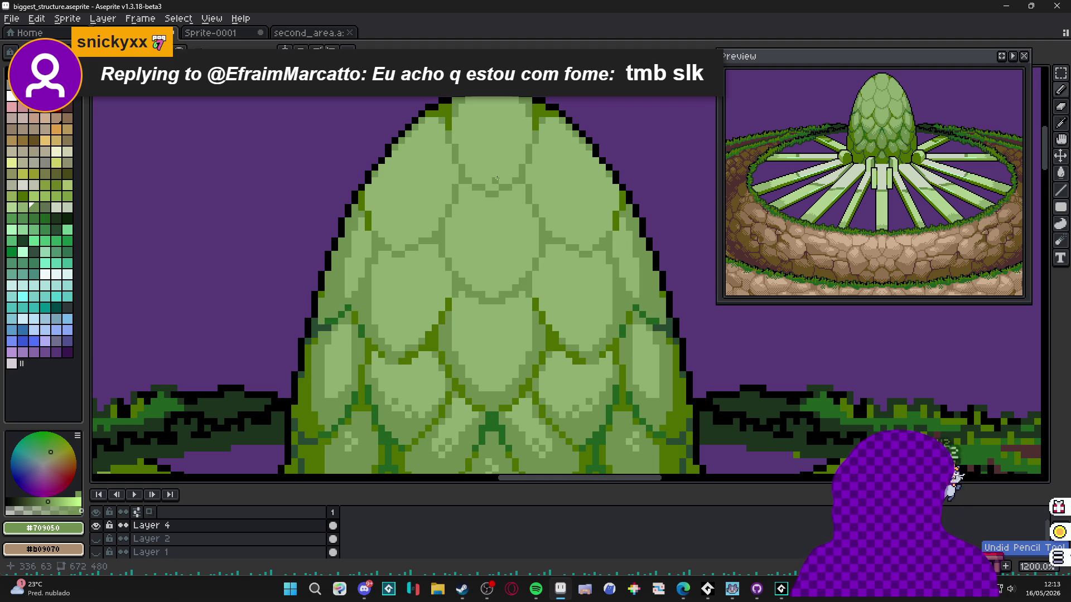
- Turn horizontal symmetry back on, centred on the egg dome and spokes
scroll(372, 128, down, 1)
key(b)
scroll(411, 223, up, 1)
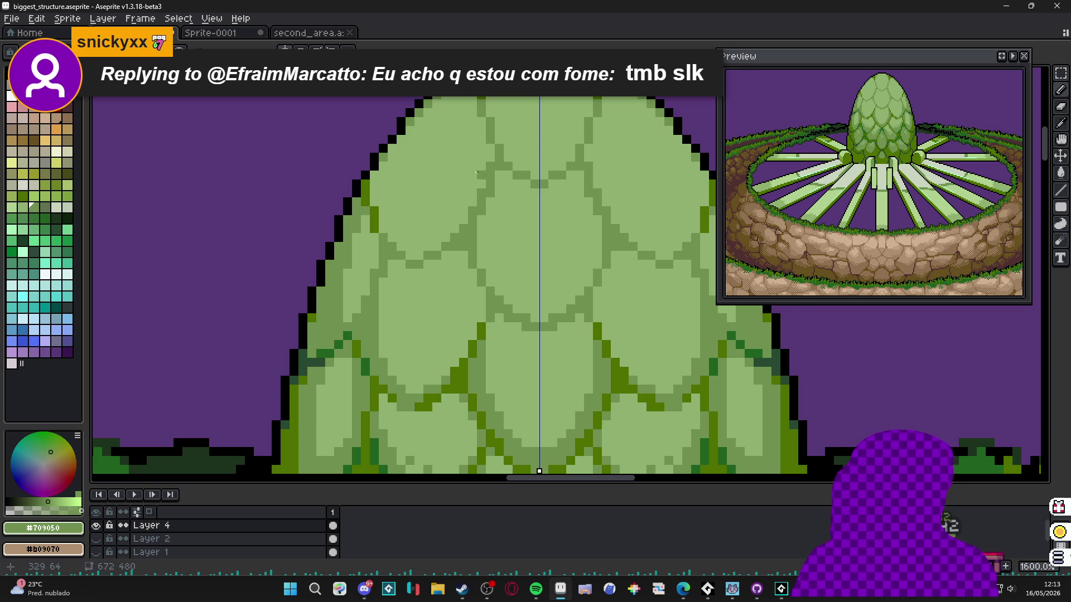
scroll(415, 161, down, 2)
scroll(401, 165, up, 2)
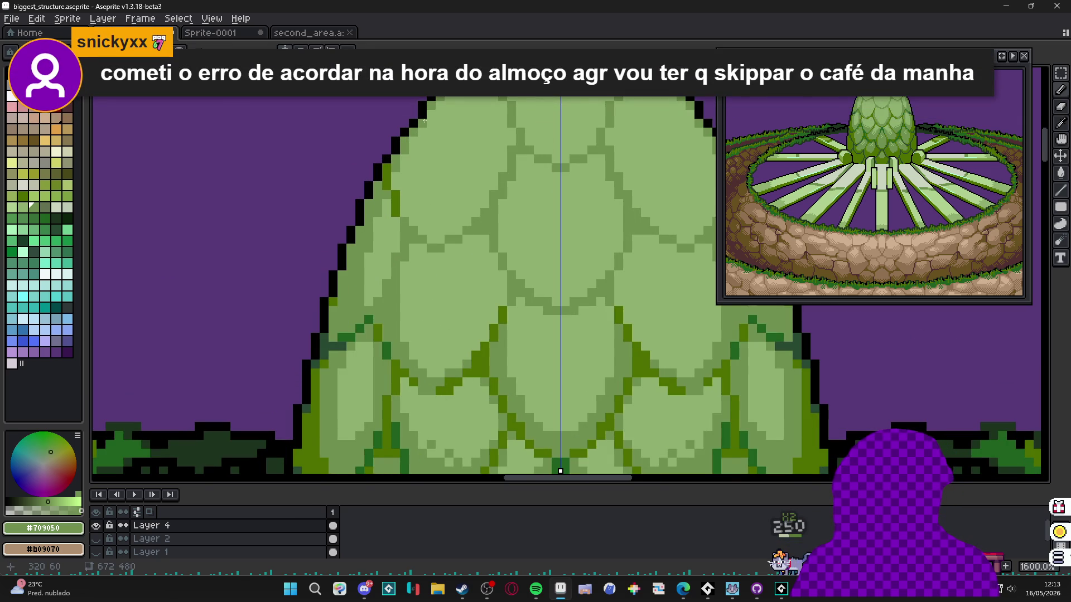
scroll(424, 120, down, 4)
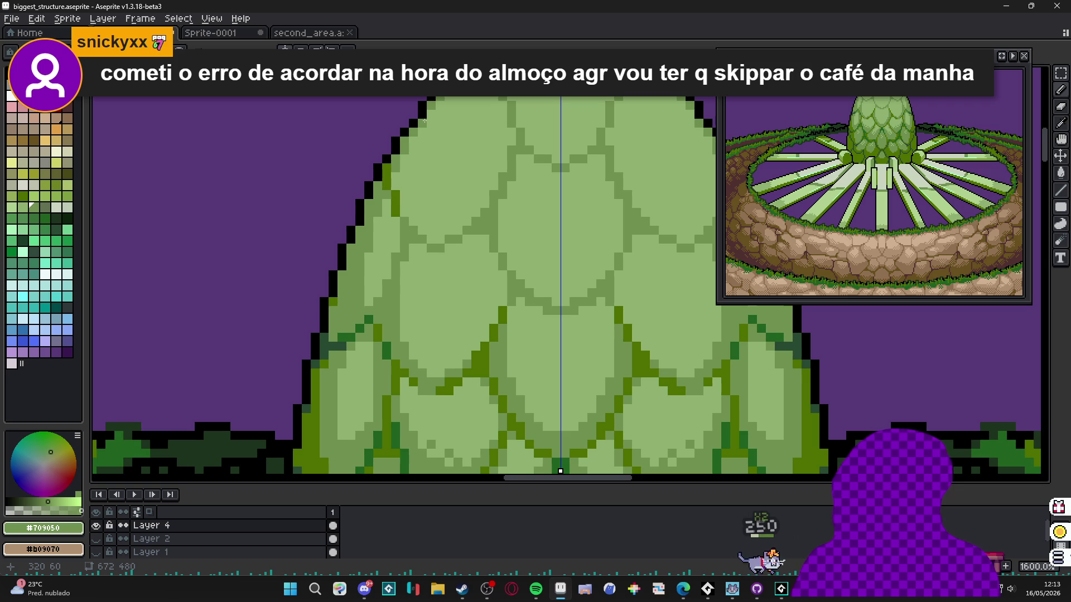
drag(428, 193, 428, 255)
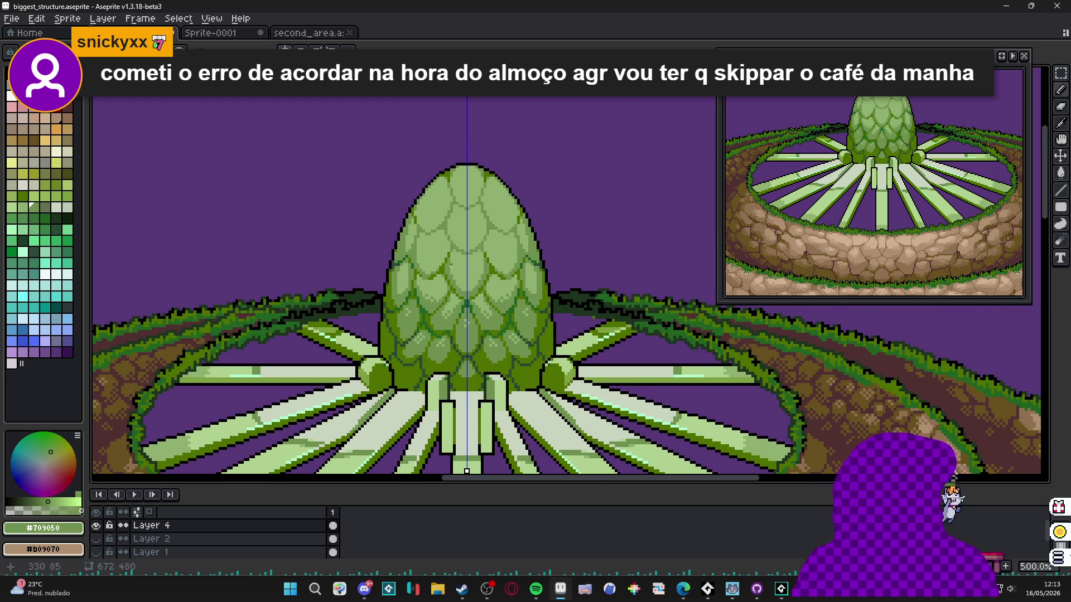
- Zoom out to 200%, close the island Preview window, and pan over the whole terraced island
scroll(449, 264, down, 2)
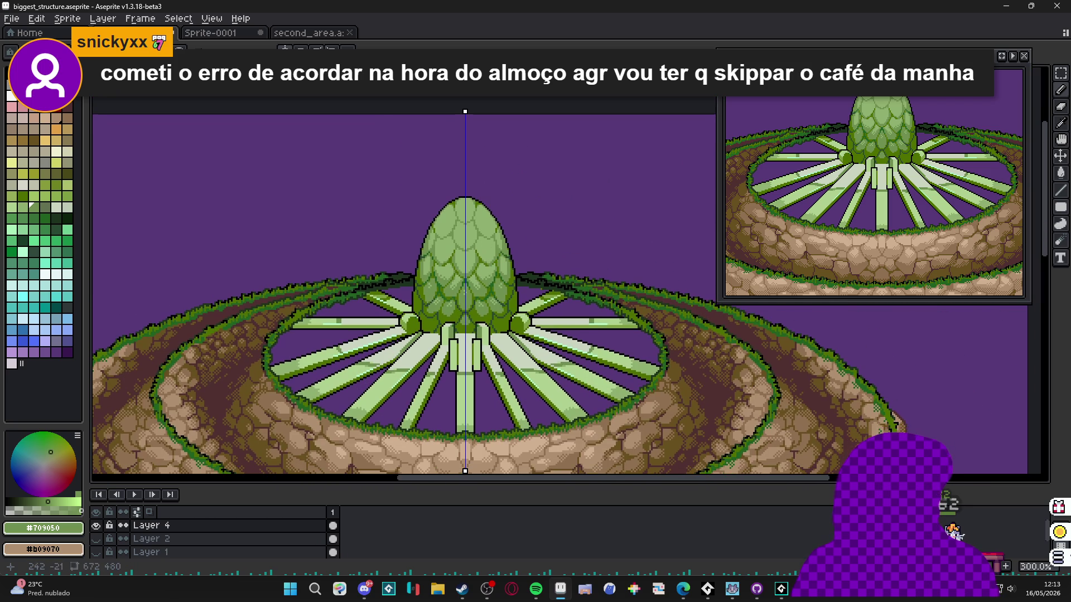
scroll(436, 233, down, 1)
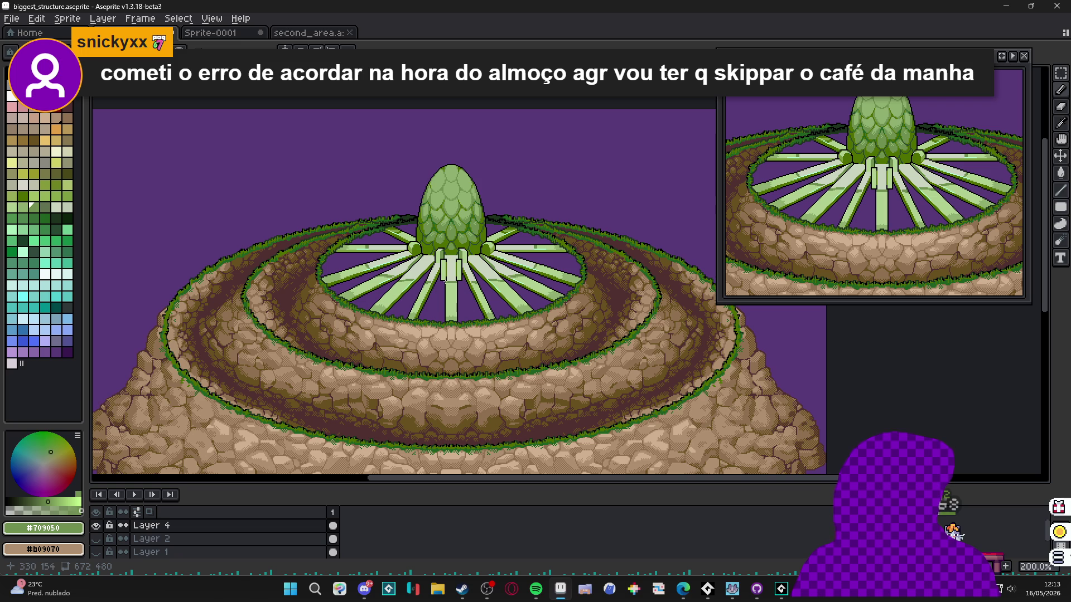
drag(456, 279, 483, 268)
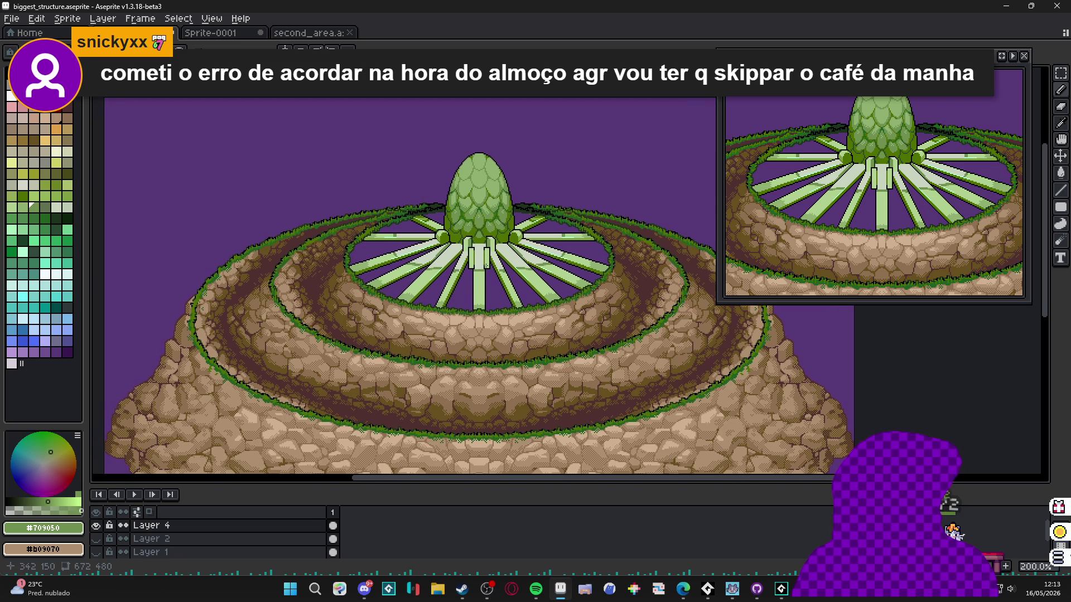
scroll(495, 276, down, 1)
scroll(451, 275, up, 1)
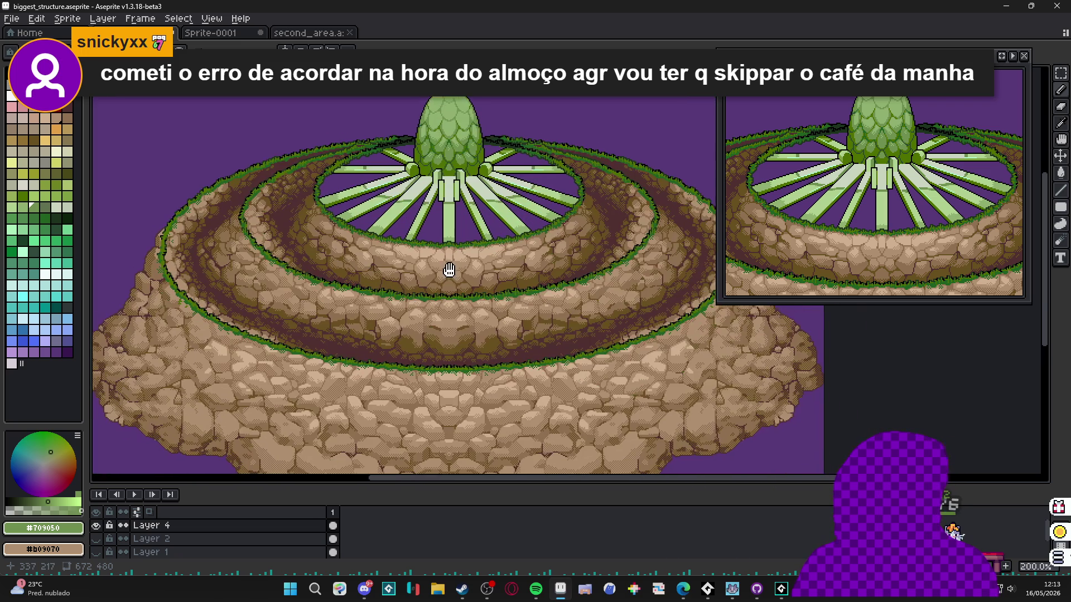
key(Tab)
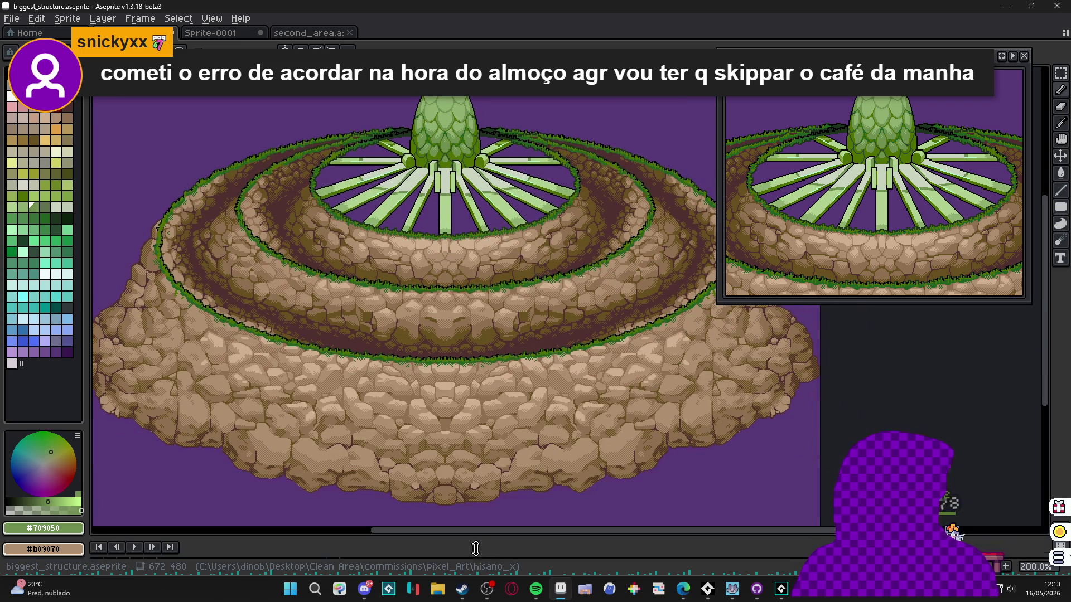
click(1025, 57)
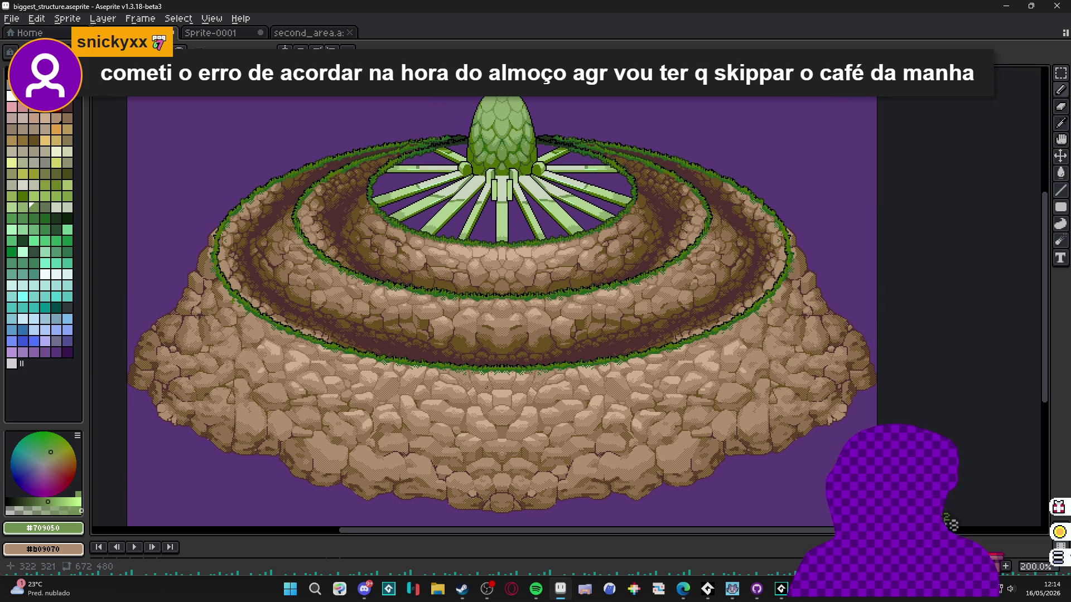
key(Tab)
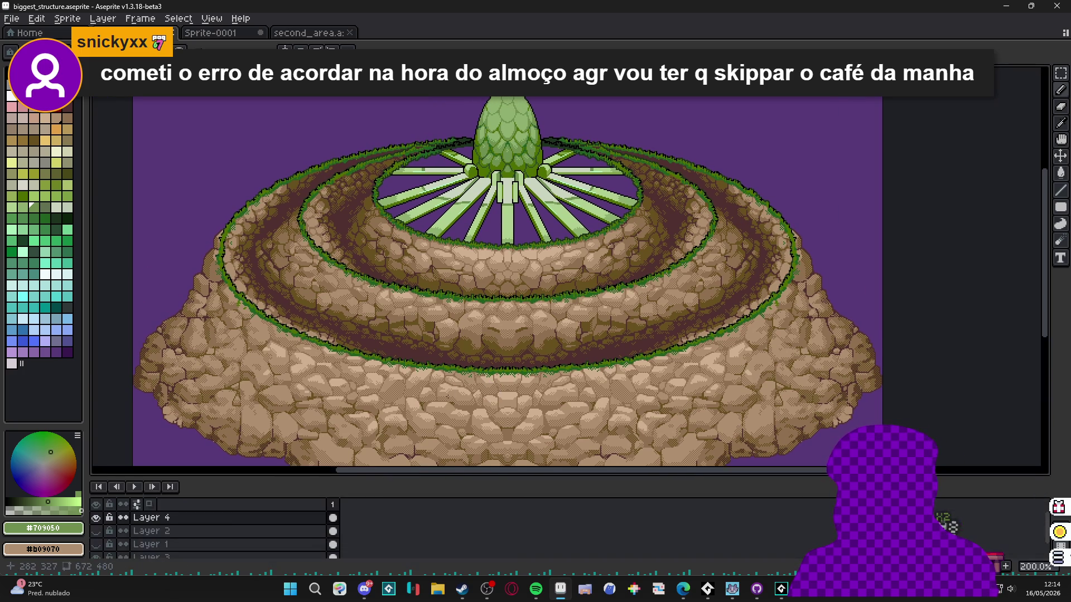
click(134, 487)
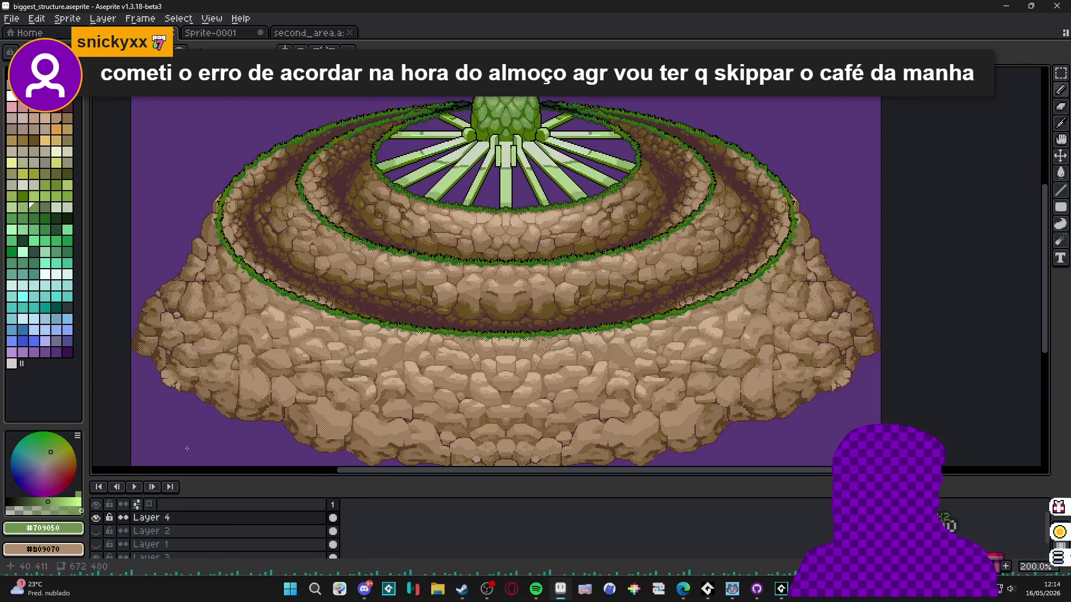
drag(452, 317, 458, 311)
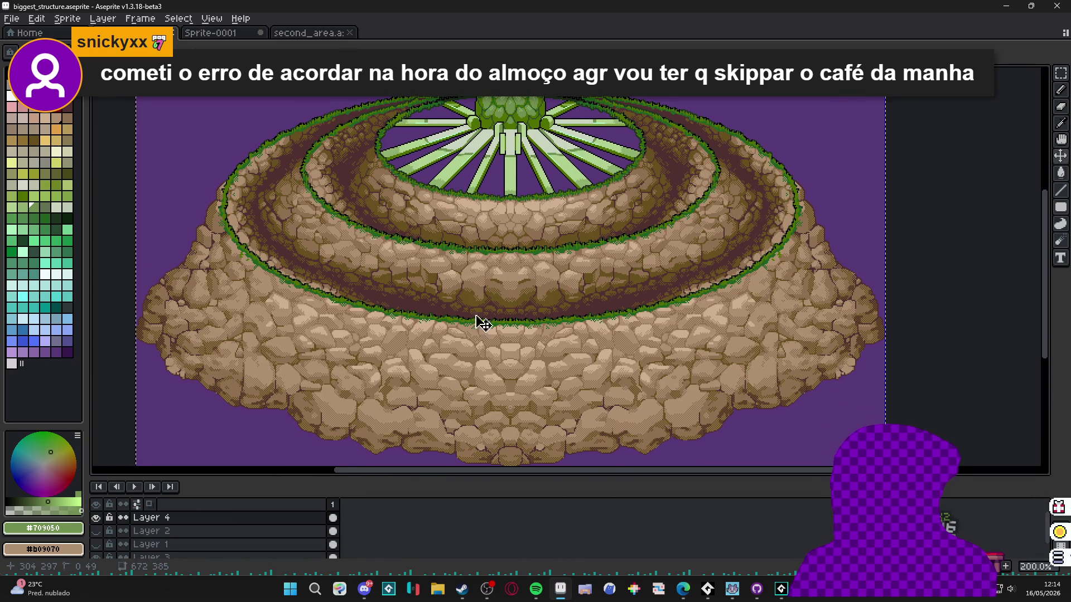
- Open the second_area map and make the base Layer 0 active
click(210, 34)
click(325, 37)
scroll(493, 286, down, 3)
scroll(494, 286, up, 4)
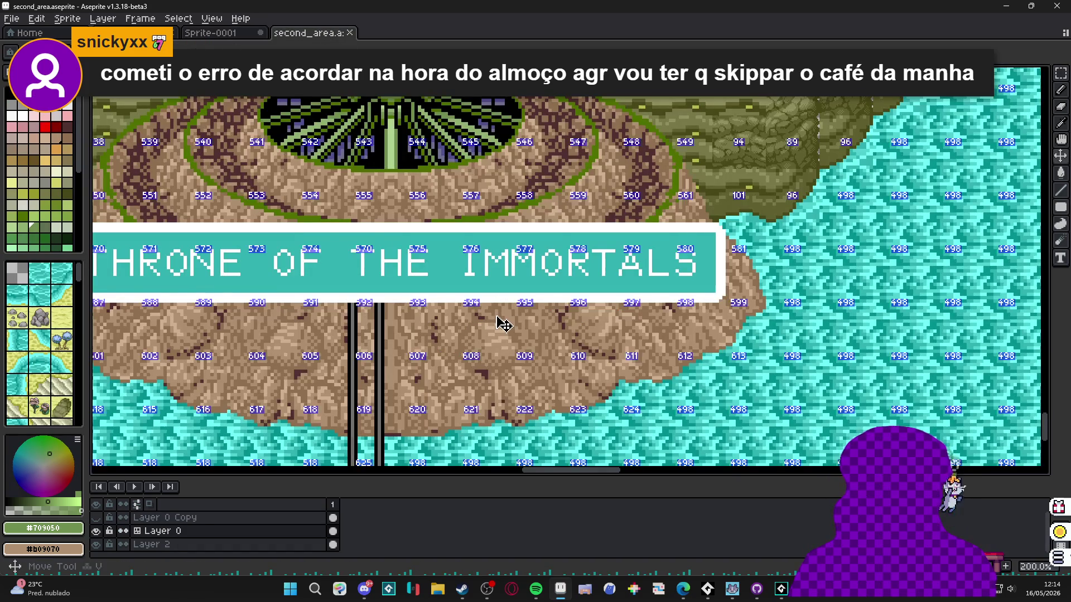
scroll(496, 320, down, 2)
click(103, 519)
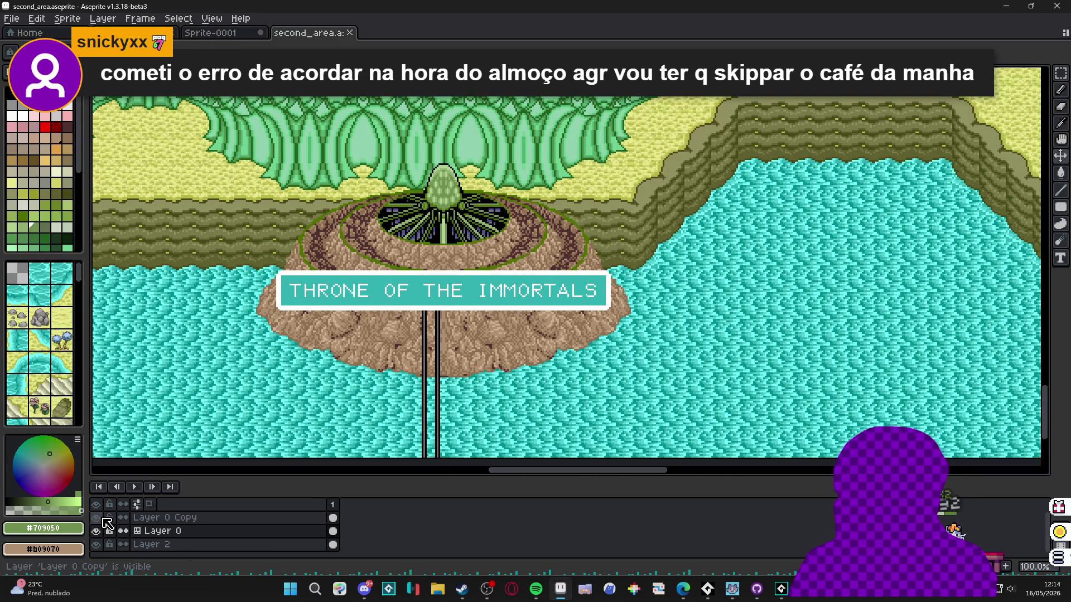
click(104, 519)
click(168, 531)
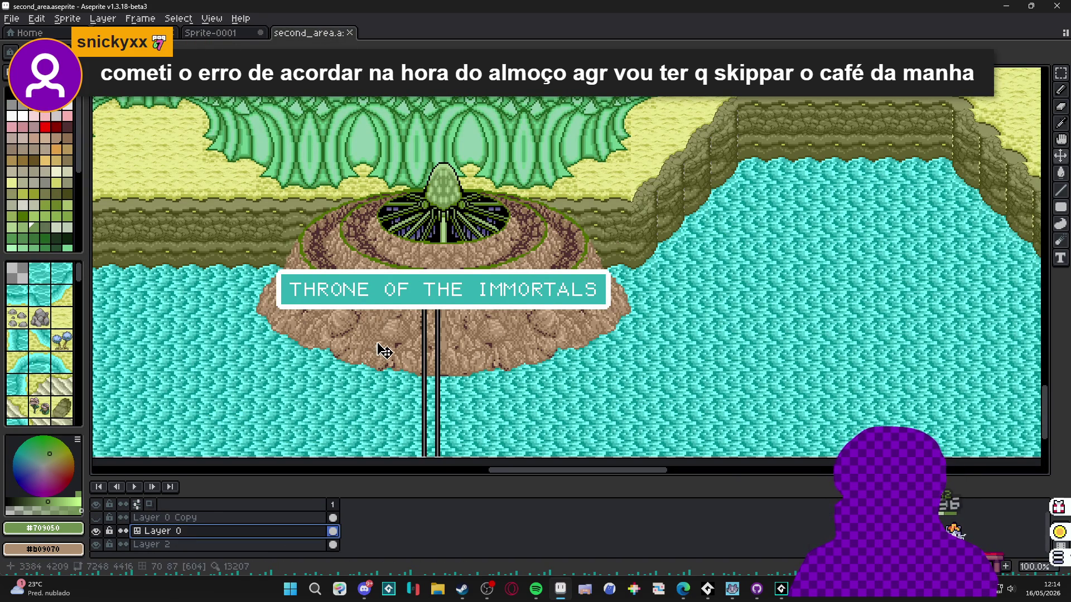
- Marquee the old island area on the map and delete it
click(266, 366)
key(b)
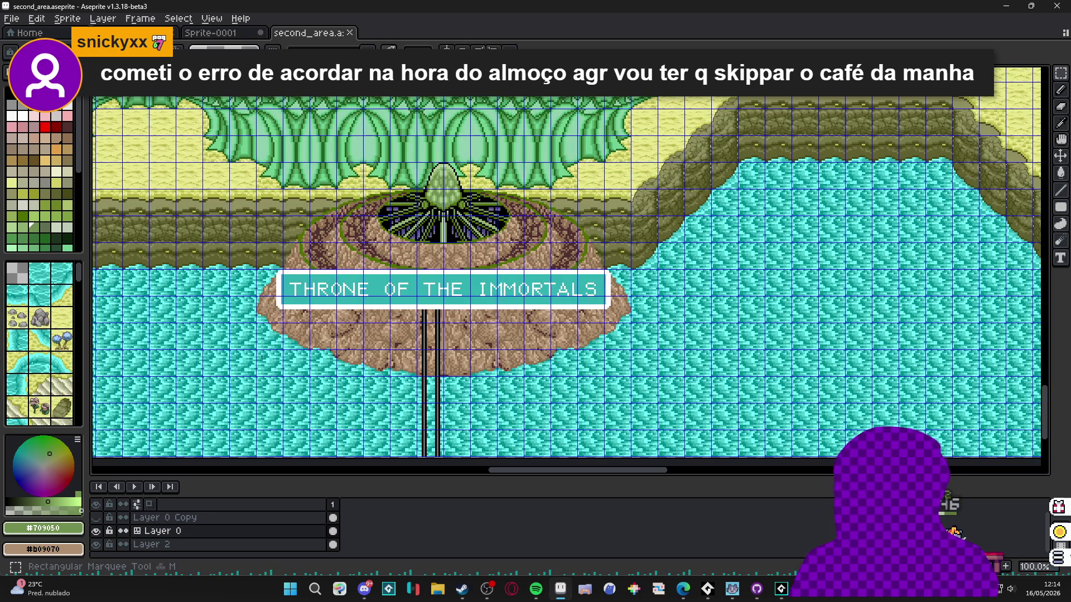
mouse_move(267, 366)
mouse_down()
mouse_move(605, 162)
mouse_move(634, 160)
mouse_up()
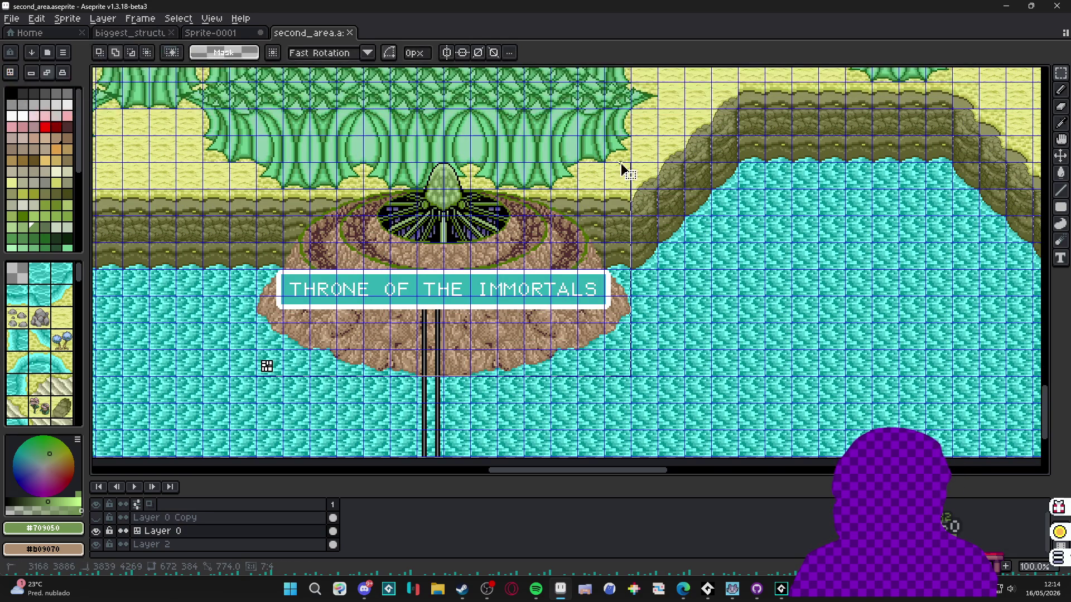
key(Delete)
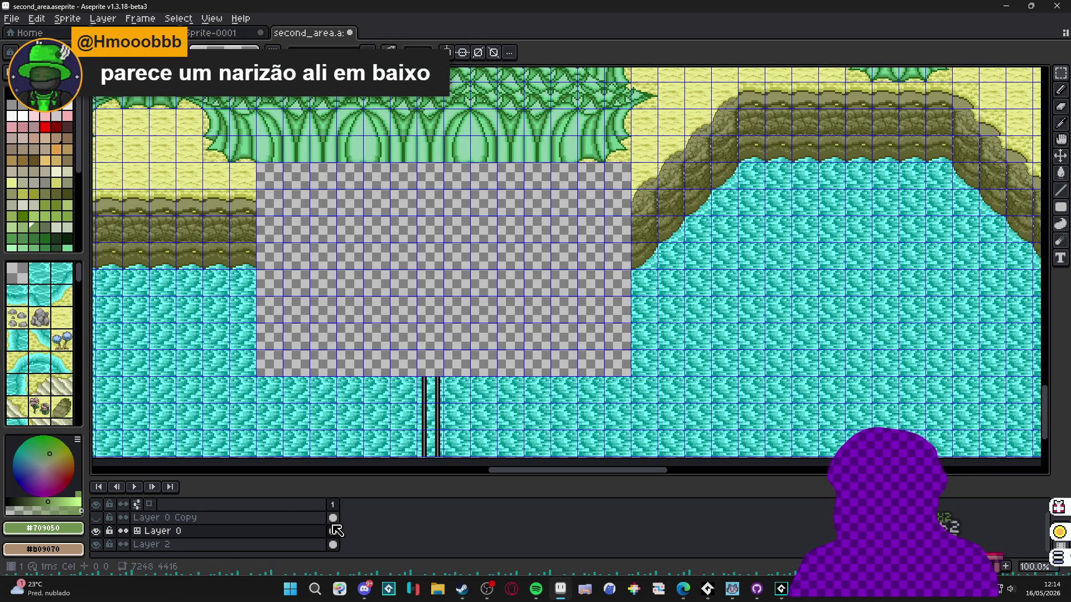
- Paste the new terraced island and nudge it left and up into place
key(ctrl+v)
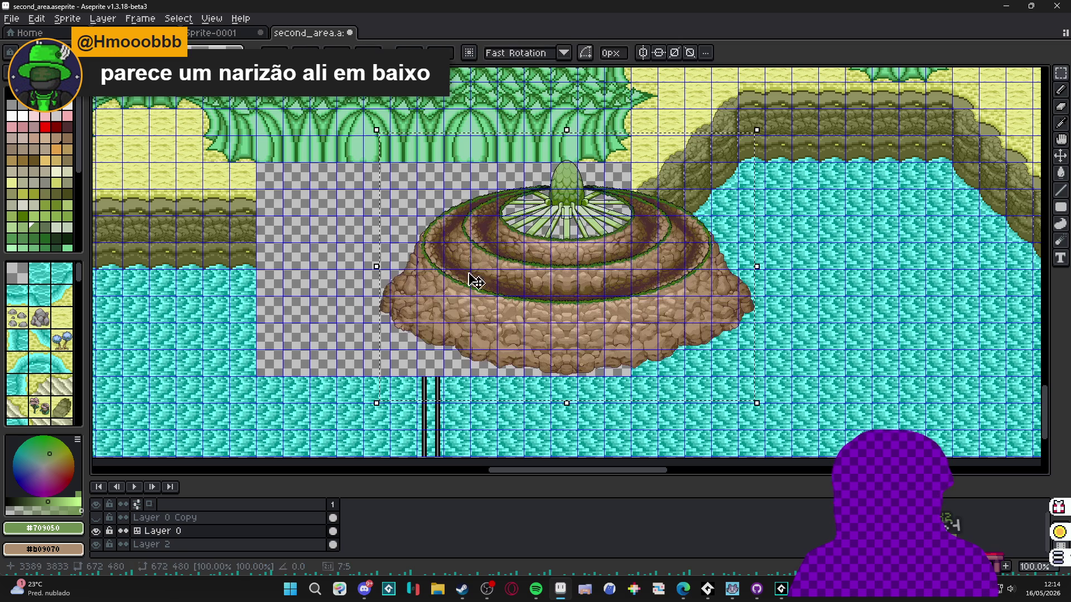
key(Left)
key(Left)
key(Left)
key(Left)
key(Left)
key(Left)
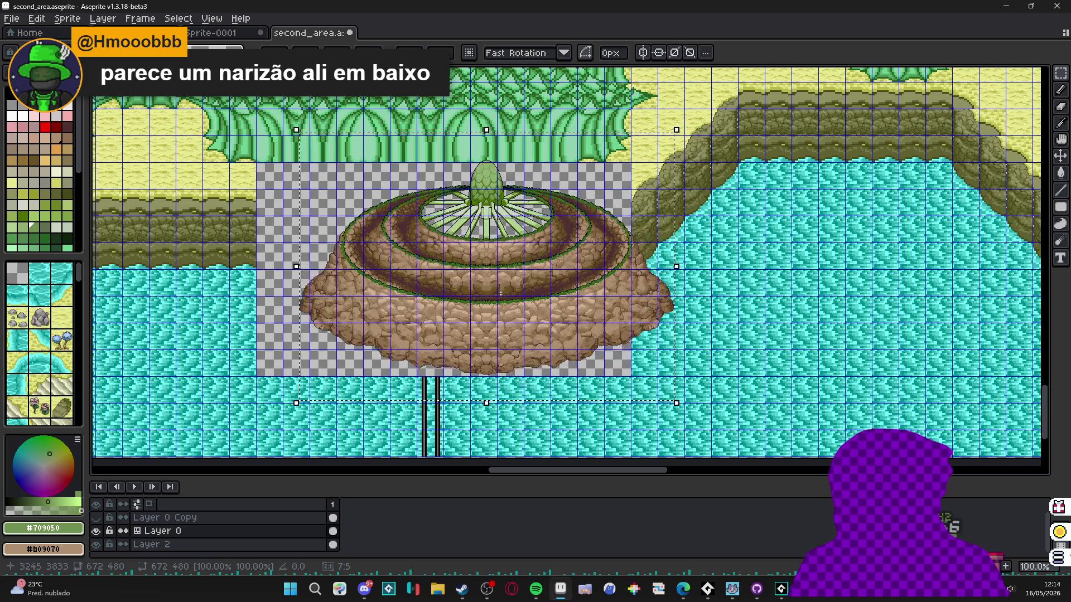
scroll(550, 241, up, 1)
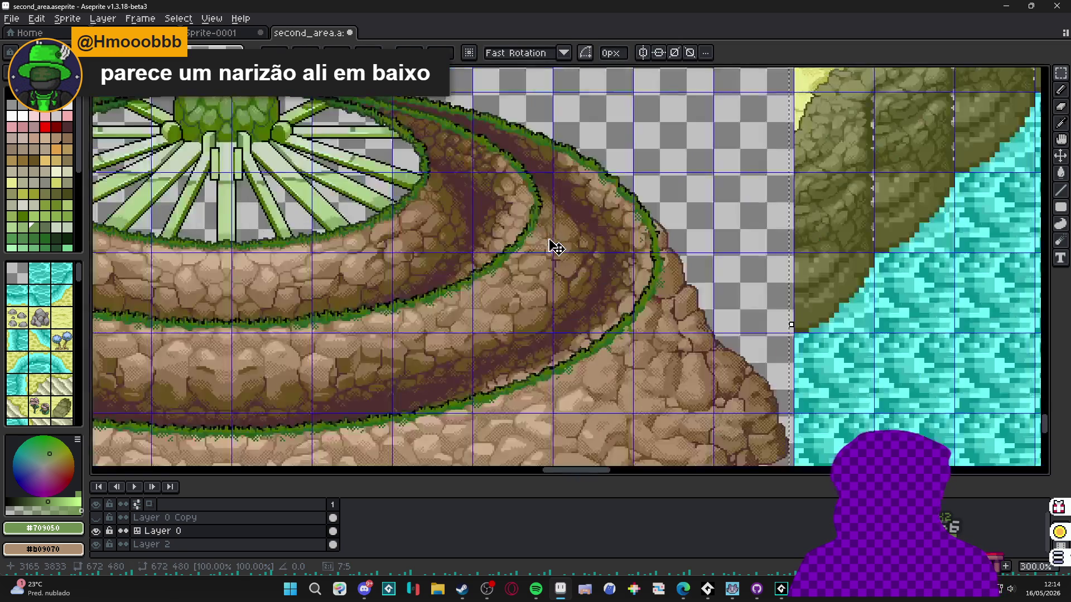
scroll(641, 335, up, 1)
key(Up)
key(Up)
key(Up)
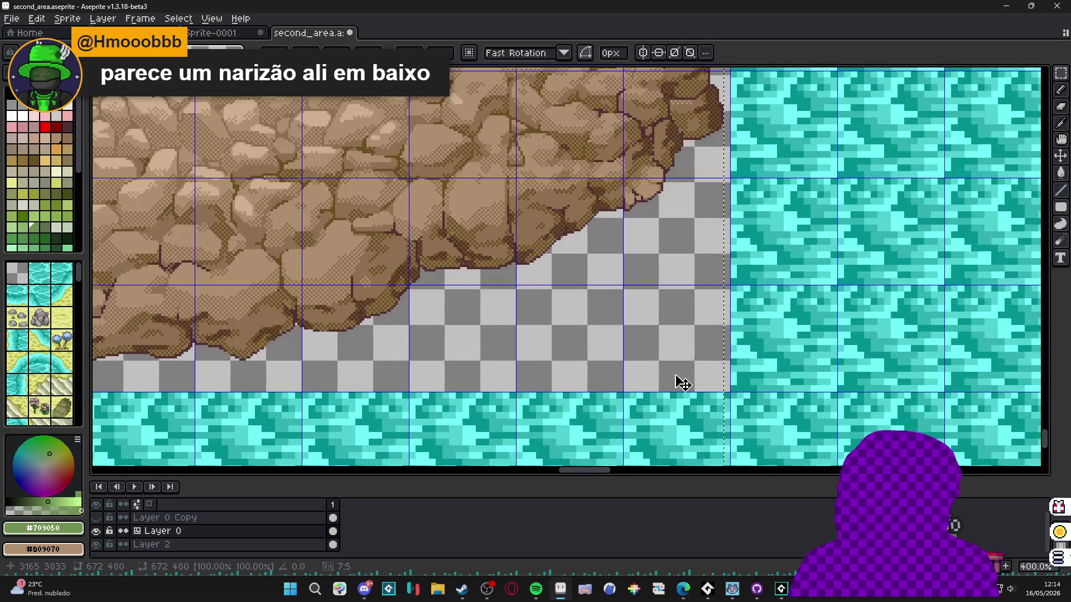
scroll(685, 287, up, 4)
scroll(714, 365, down, 7)
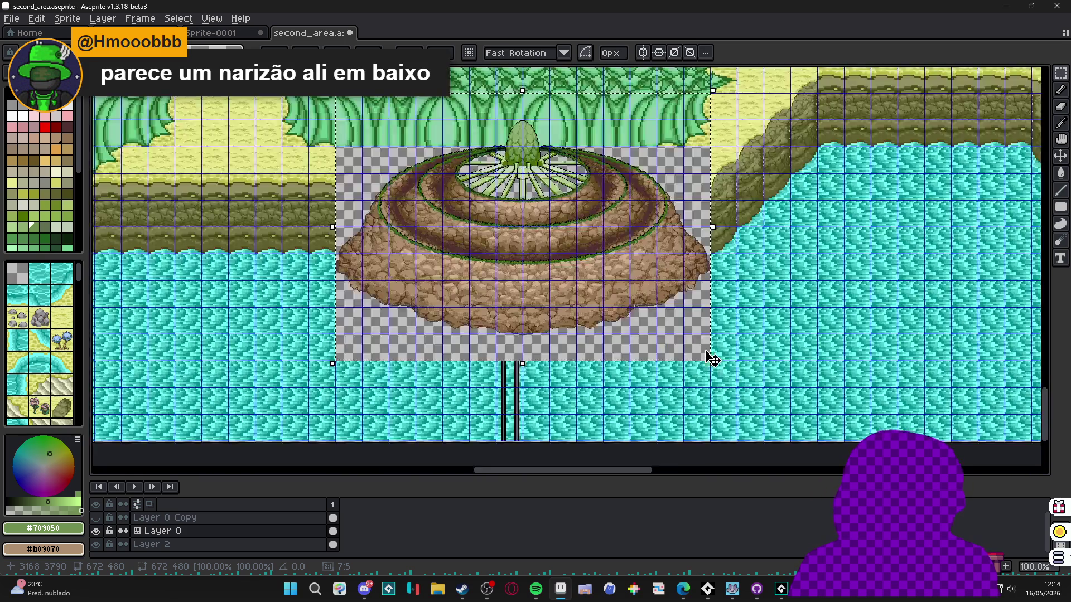
scroll(609, 304, up, 1)
drag(603, 303, 550, 271)
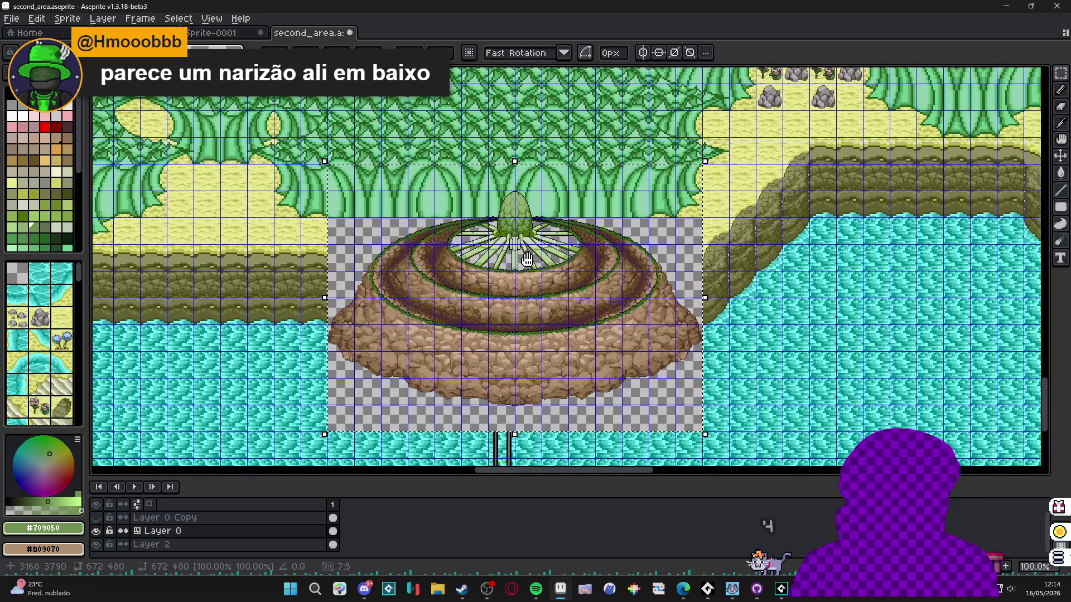
scroll(536, 371, up, 2)
mouse_move(535, 371)
mouse_down()
mouse_move(500, 179)
mouse_move(507, 255)
mouse_move(509, 236)
mouse_move(494, 233)
mouse_move(456, 247)
mouse_move(529, 248)
mouse_up()
scroll(507, 255, down, 3)
scroll(490, 232, up, 2)
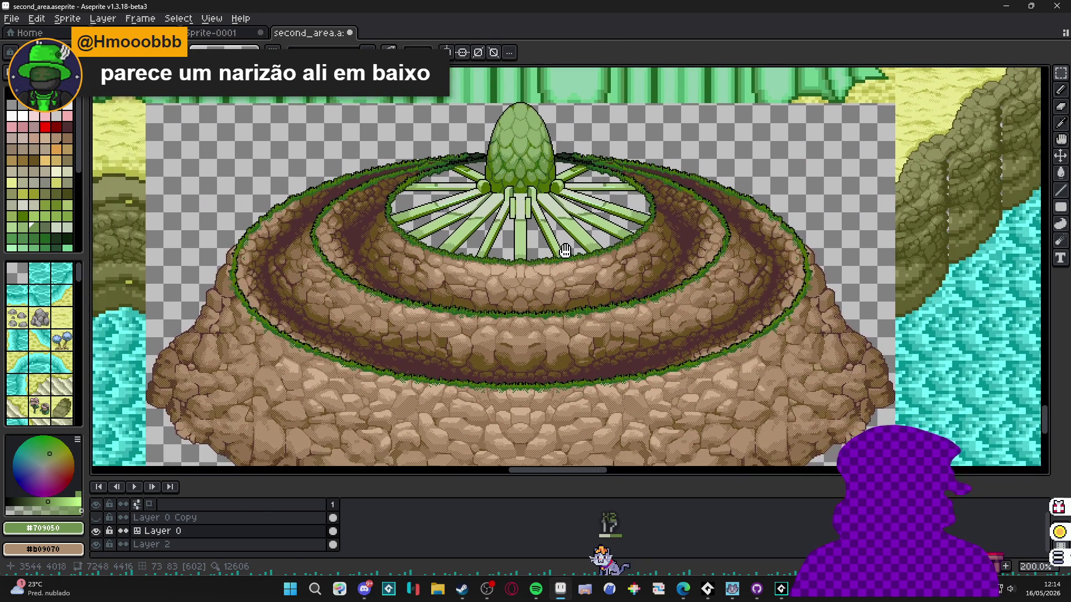
- Toggle the title overlay layer on and off to compare it with the new island, leaving it shown
click(96, 518)
click(96, 518)
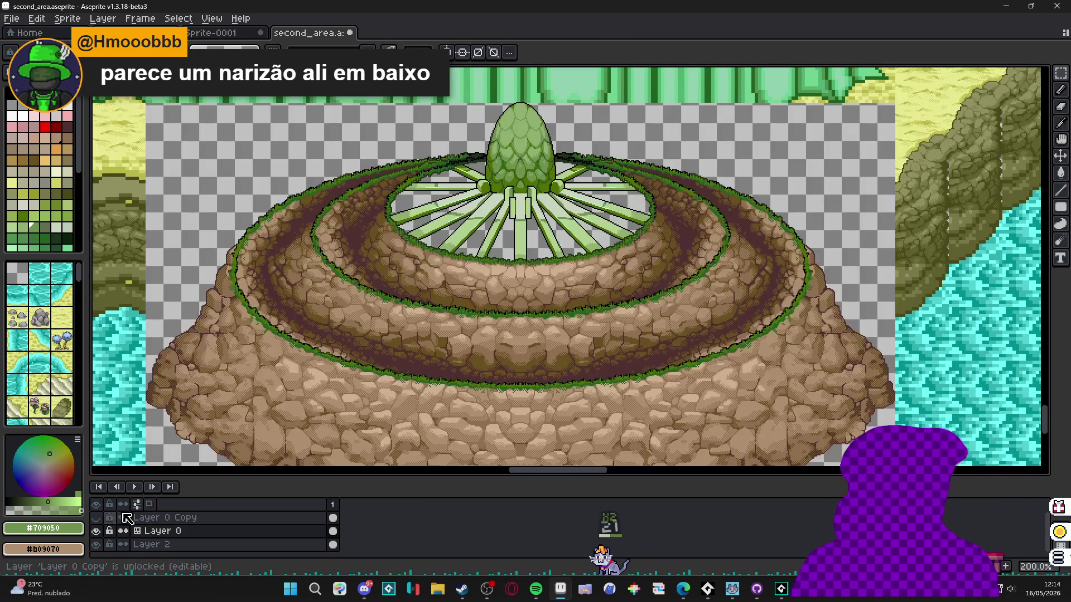
mouse_move(467, 477)
mouse_down()
mouse_move(477, 542)
mouse_move(477, 518)
mouse_up()
scroll(490, 371, down, 1)
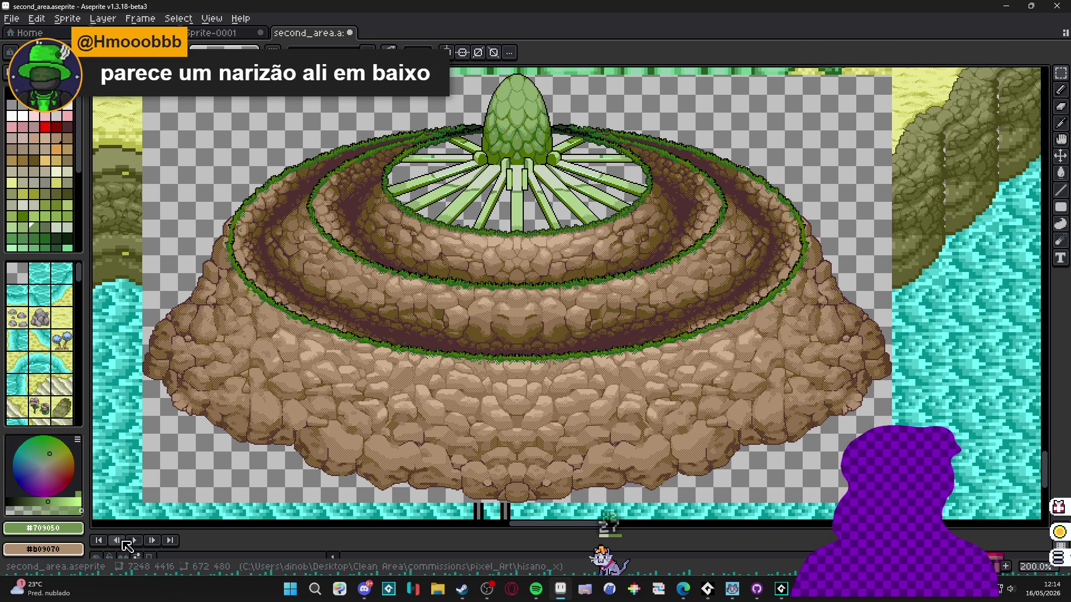
mouse_move(163, 531)
mouse_down()
mouse_move(159, 515)
mouse_move(151, 527)
mouse_move(140, 514)
mouse_up()
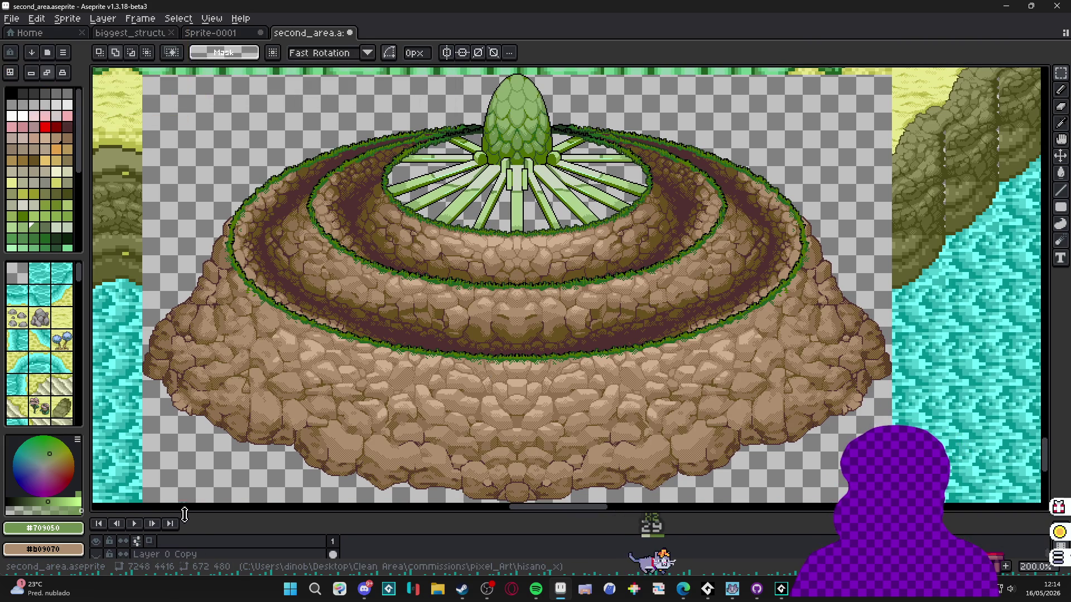
click(98, 555)
click(98, 555)
click(98, 555)
click(98, 555)
click(98, 555)
click(98, 555)
click(98, 555)
click(98, 555)
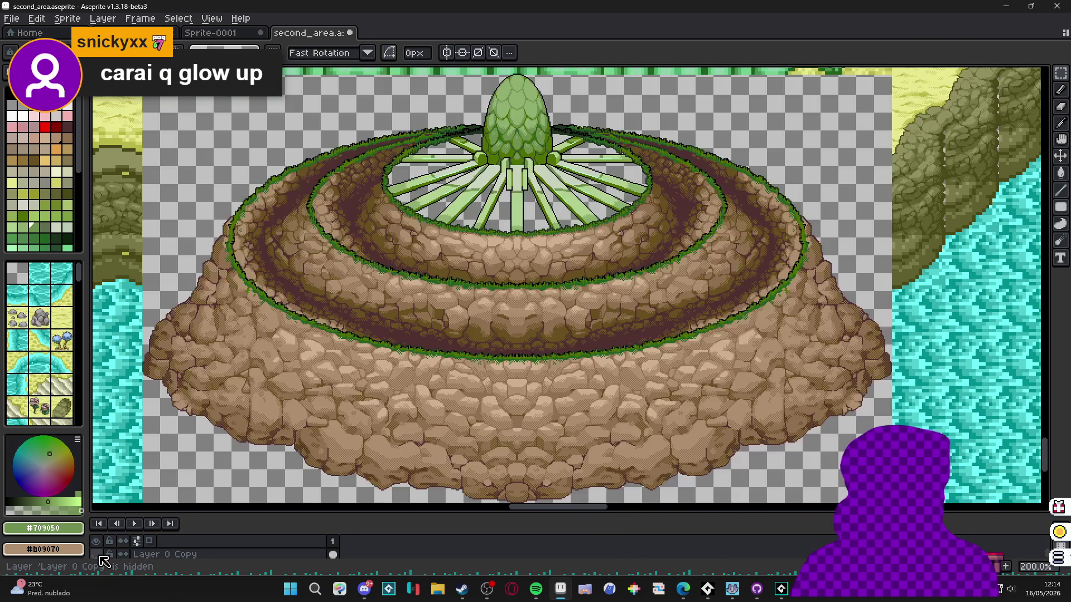
click(98, 555)
click(98, 555)
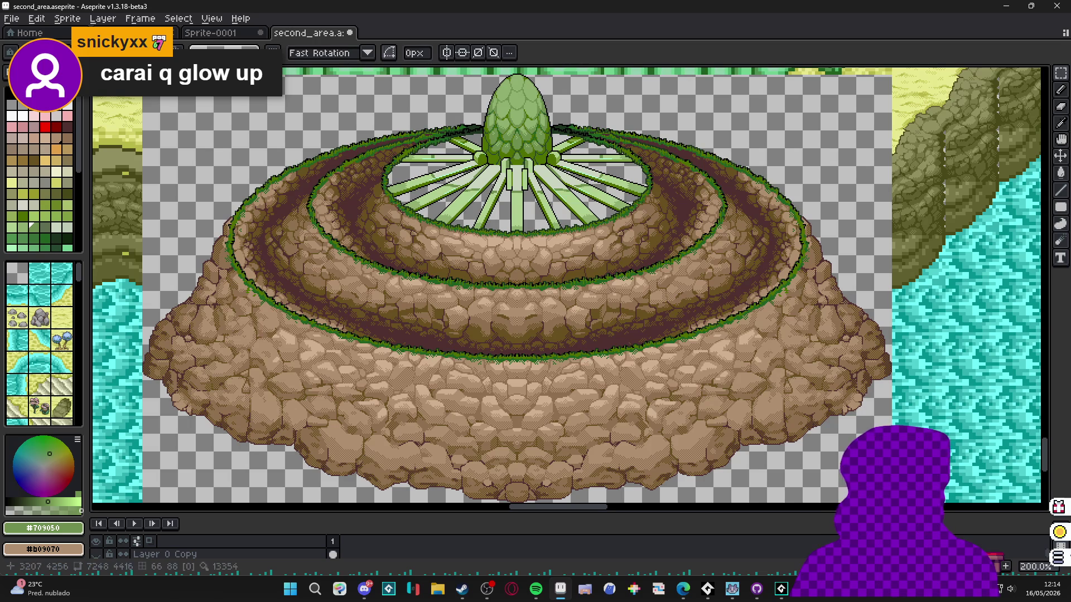
click(97, 554)
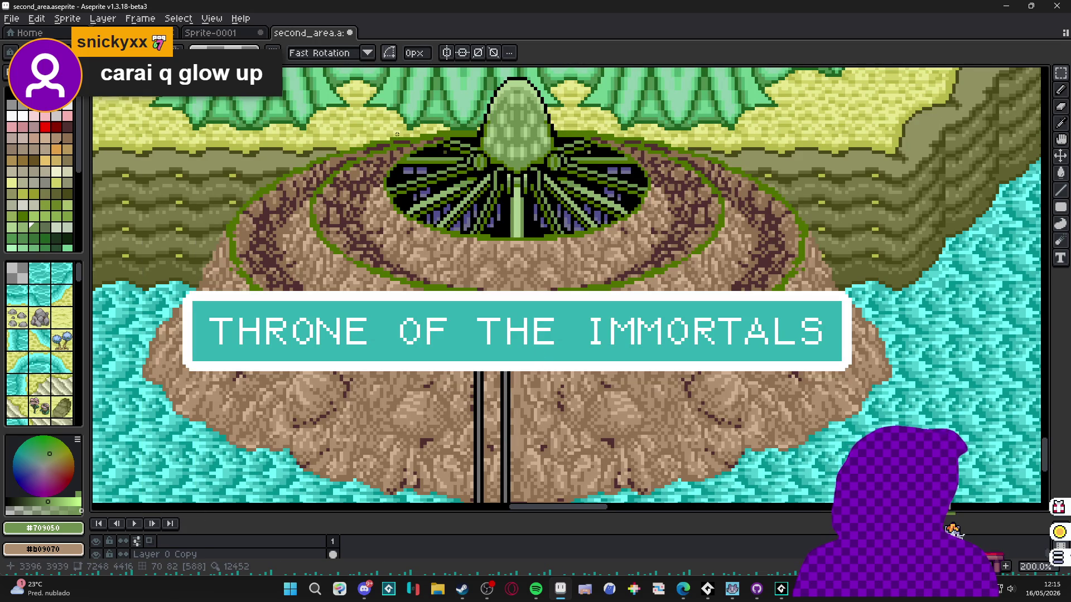
- Eyedrop blue-violet #505090 from the old map's pit, then Magic Wand biggest_structure's purple background
key(ctrl+Tab)
key(ctrl+Tab)
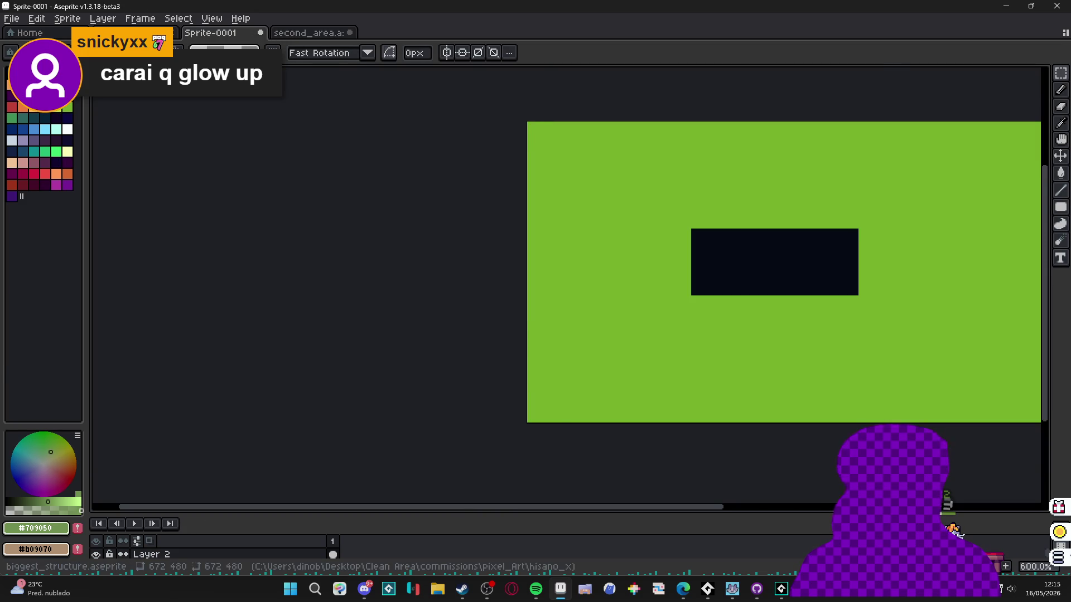
scroll(472, 178, up, 3)
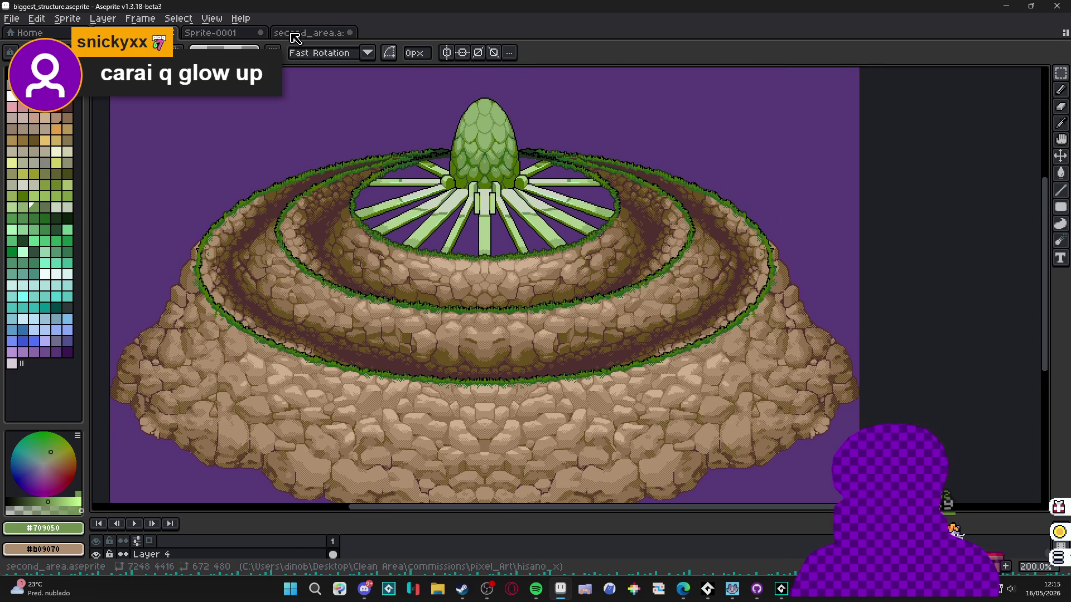
click(278, 35)
key(plus)
key(plus)
key(plus)
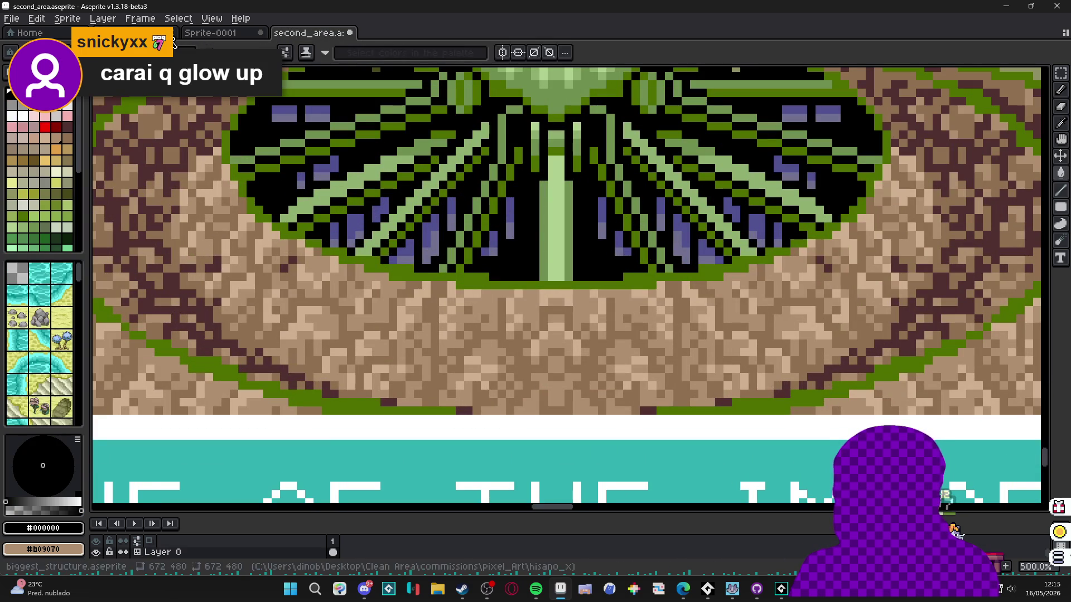
scroll(312, 173, up, 1)
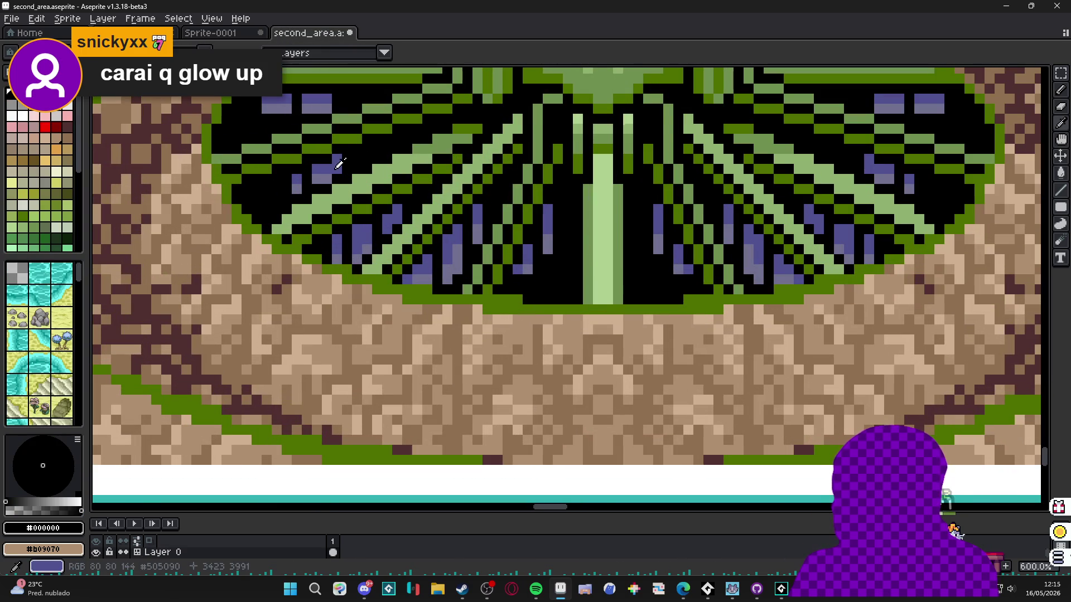
key(ctrl+Tab)
key(ctrl+Tab)
key(ctrl+Tab)
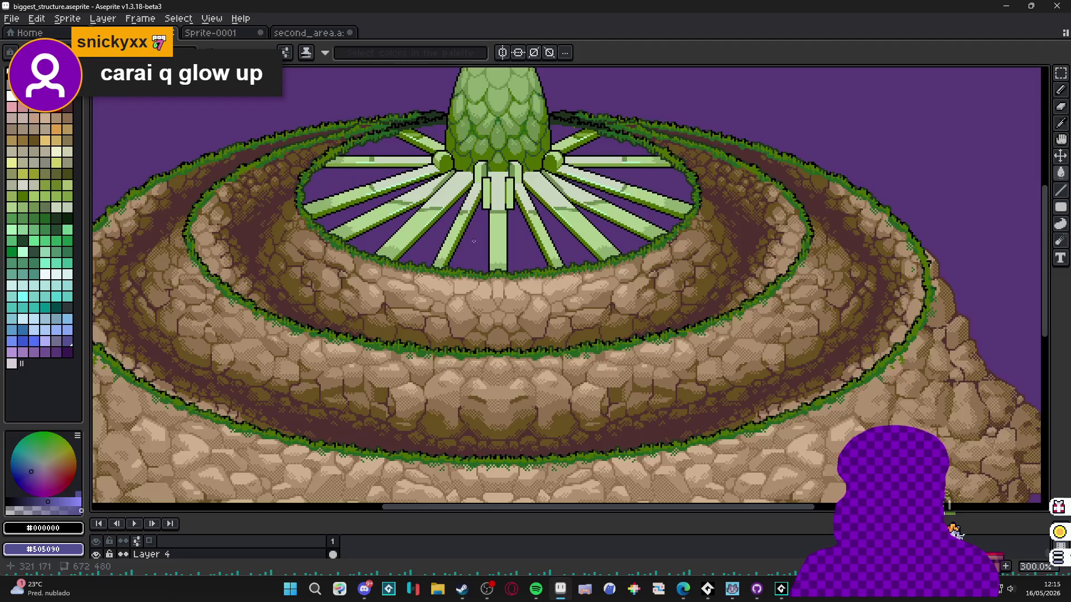
key(w)
click(483, 263)
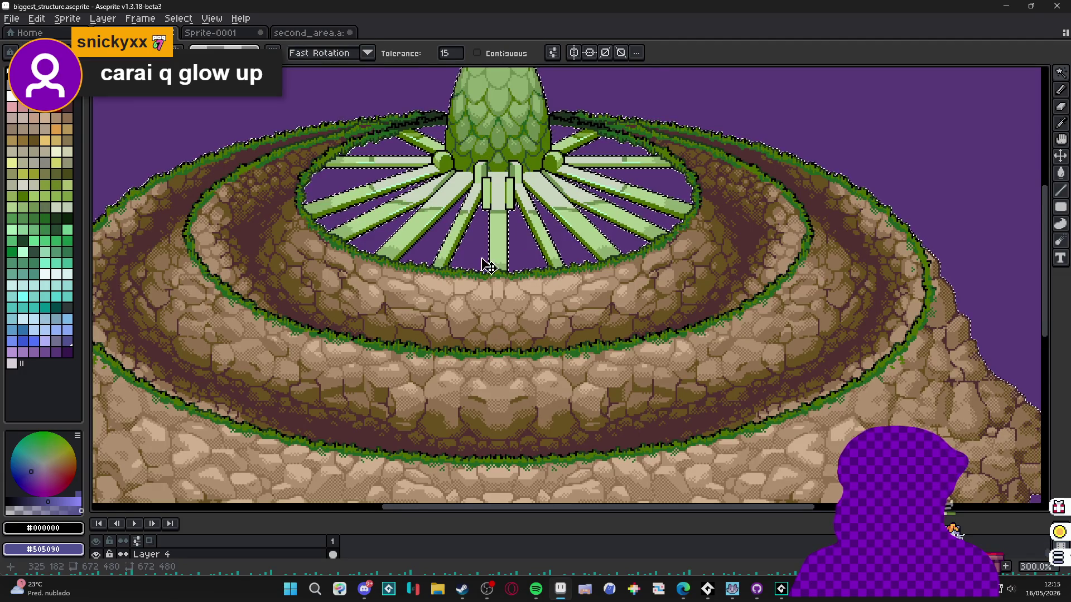
key(ctrl+d)
drag(267, 515, 267, 414)
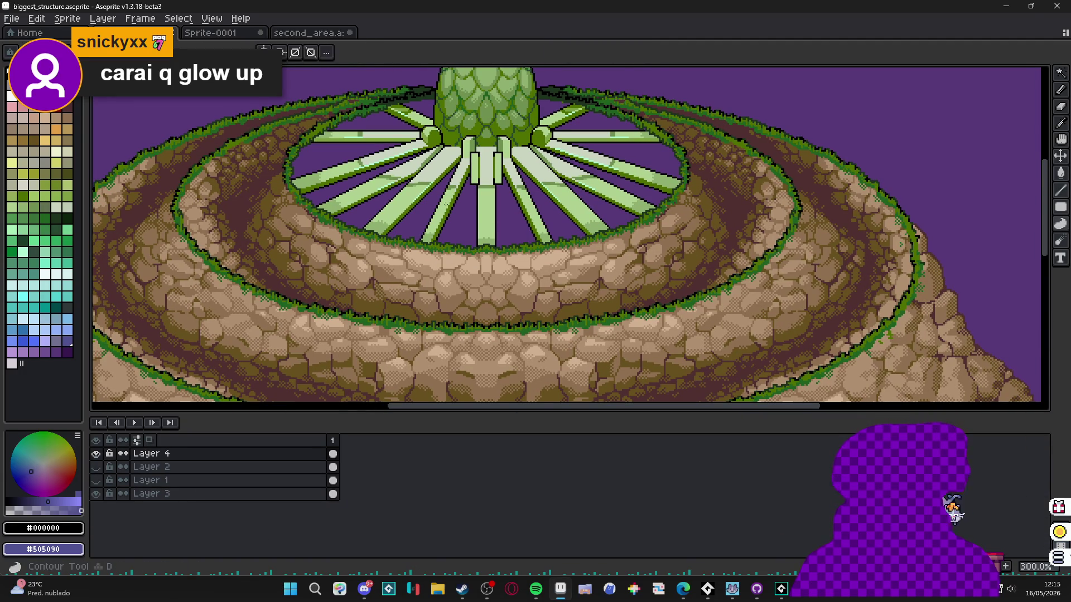
click(499, 57)
click(462, 224)
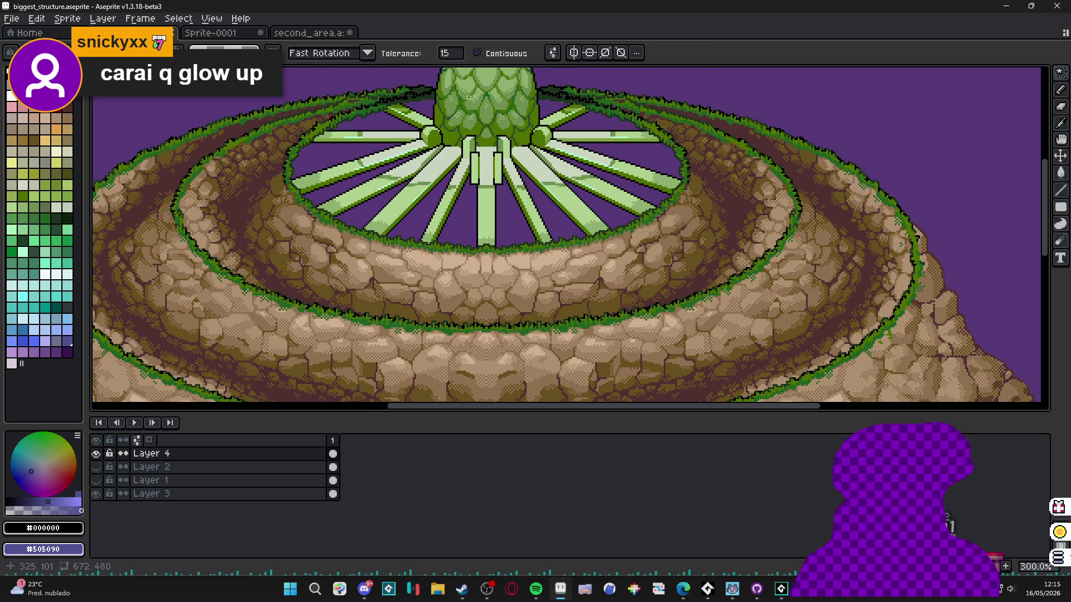
click(574, 53)
click(451, 232)
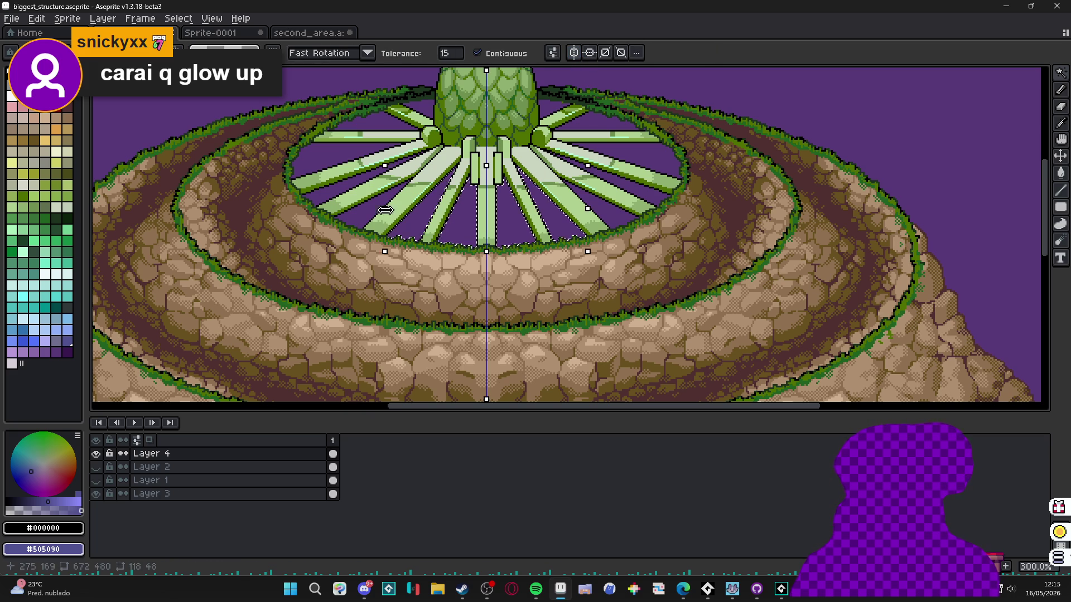
scroll(370, 220, up, 1)
scroll(342, 148, up, 1)
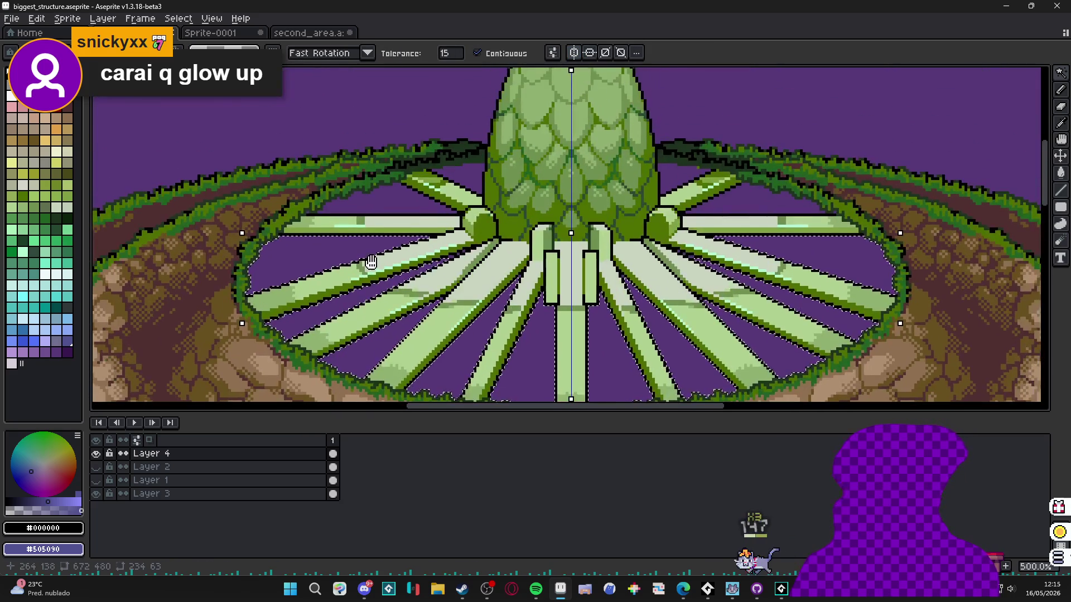
drag(382, 241, 374, 262)
click(388, 229)
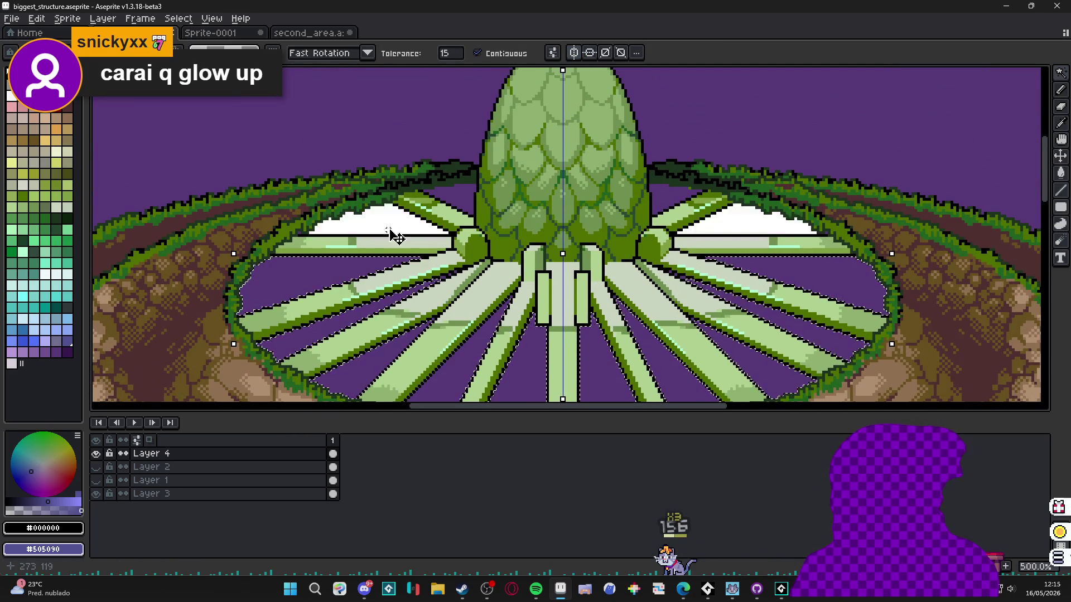
scroll(471, 195, down, 1)
drag(533, 277, 521, 209)
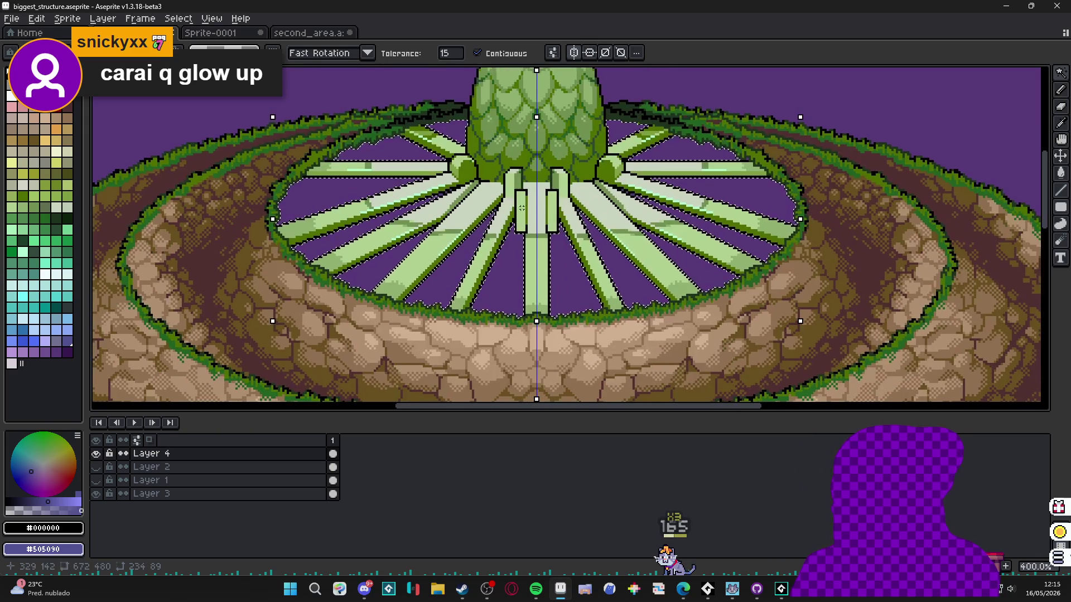
key(ctrl+d)
drag(1059, 240, 1046, 245)
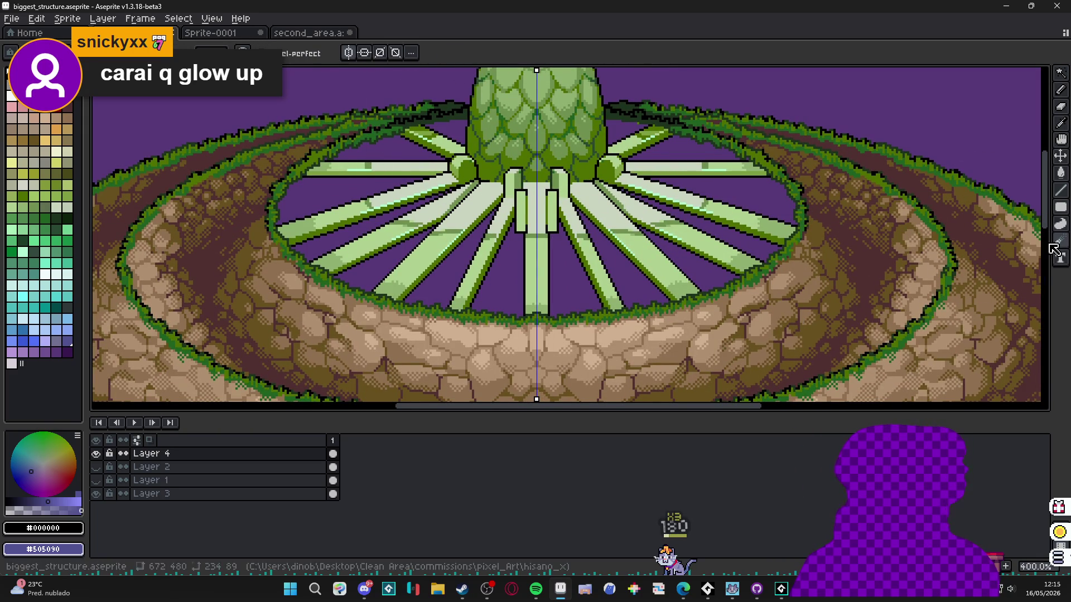
mouse_move(1063, 241)
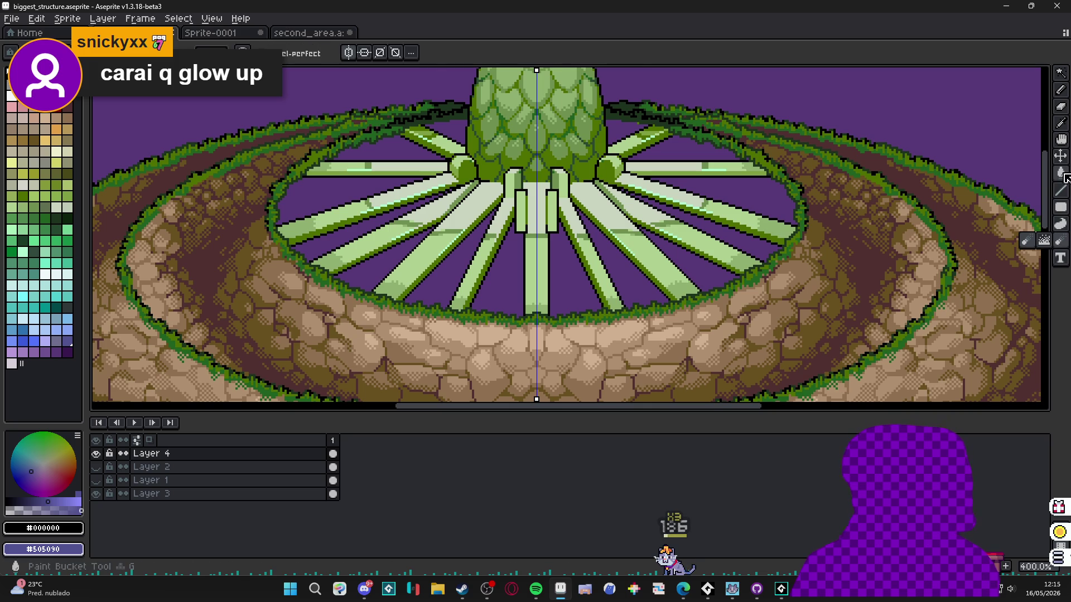
- Fill the spoke gaps with a Bayer Matrix 2x2 dithered black-to-purple gradient
click(1063, 174)
drag(477, 126, 476, 300)
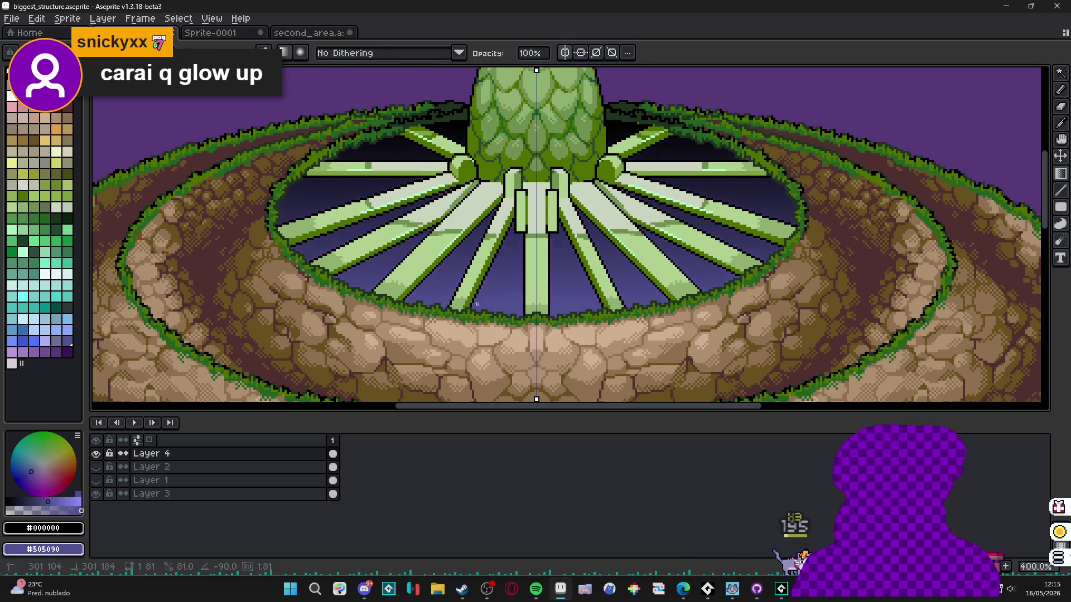
key(ctrl+z)
click(390, 52)
click(403, 120)
drag(451, 126, 462, 332)
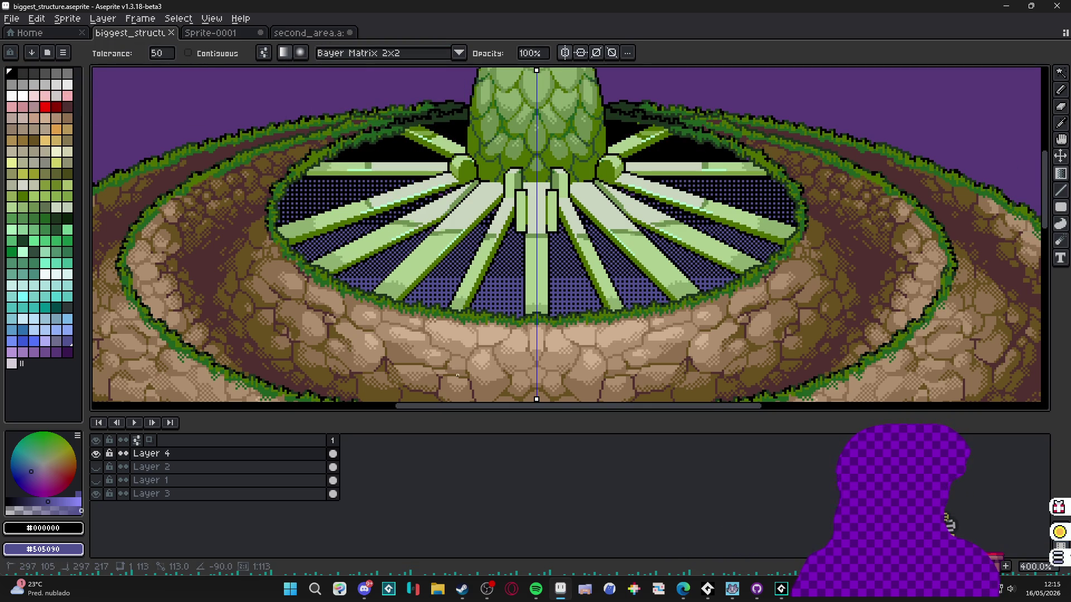
- Compare against second_area, undo and redo the 2x2 gradient, then undo it again
scroll(458, 381, down, 5)
scroll(506, 310, up, 6)
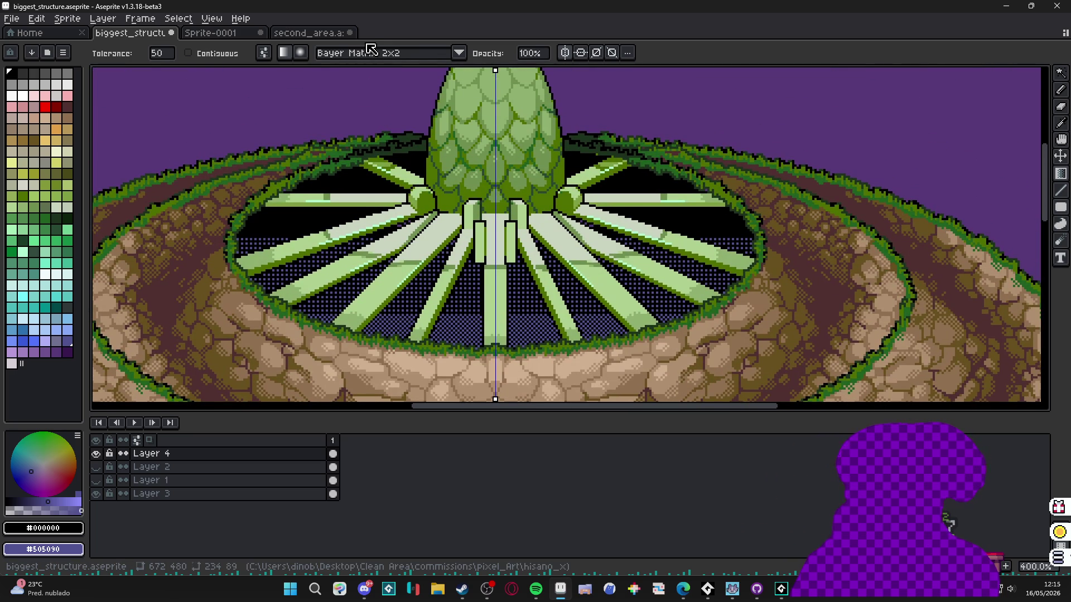
scroll(367, 70, down, 2)
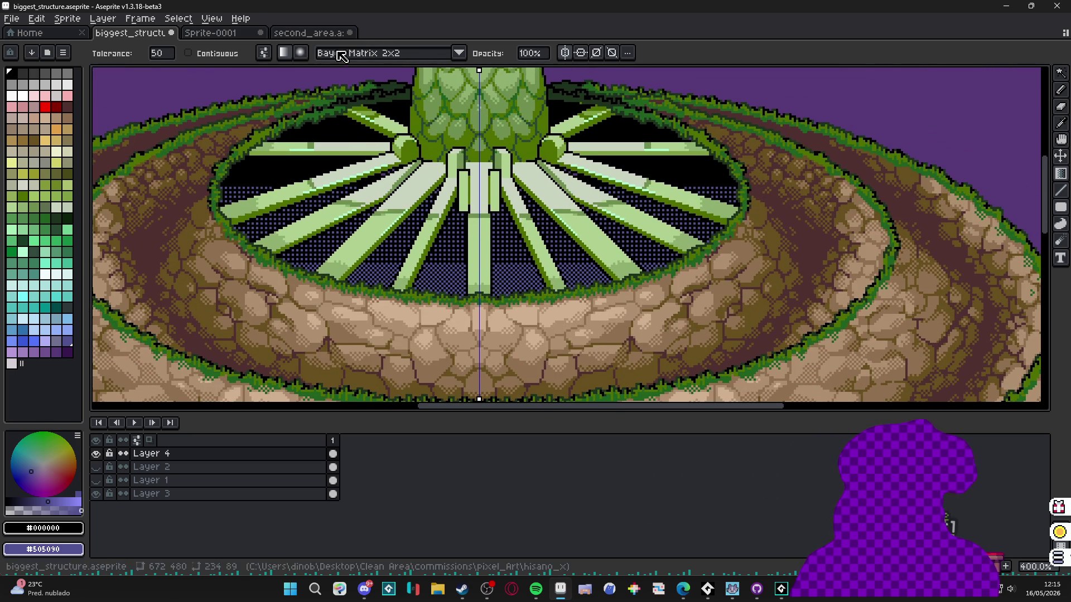
click(309, 33)
click(130, 33)
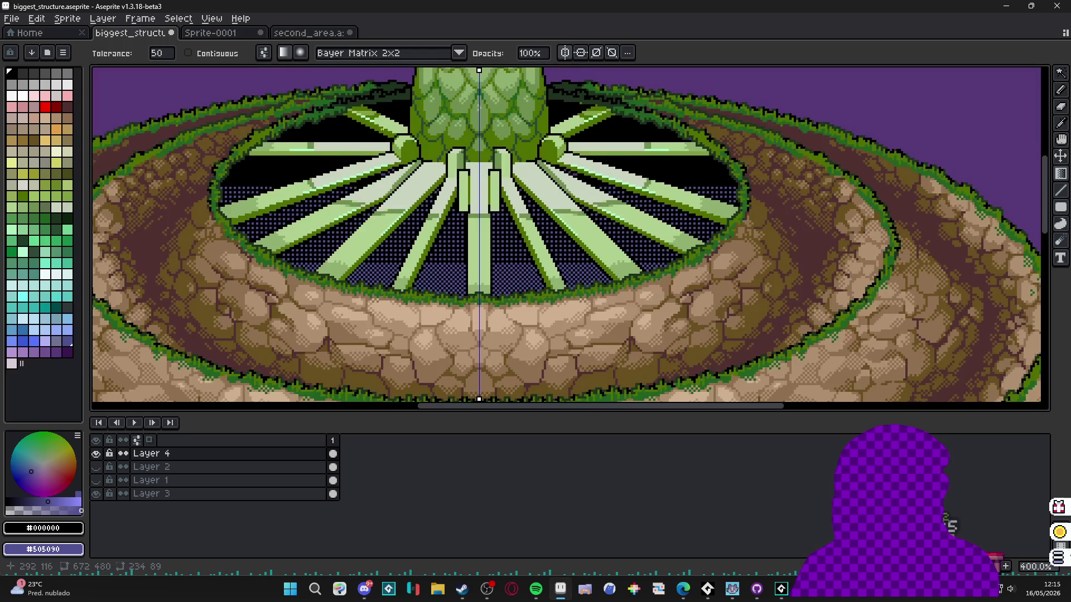
key(ctrl+z)
key(ctrl+y)
scroll(449, 82, up, 4)
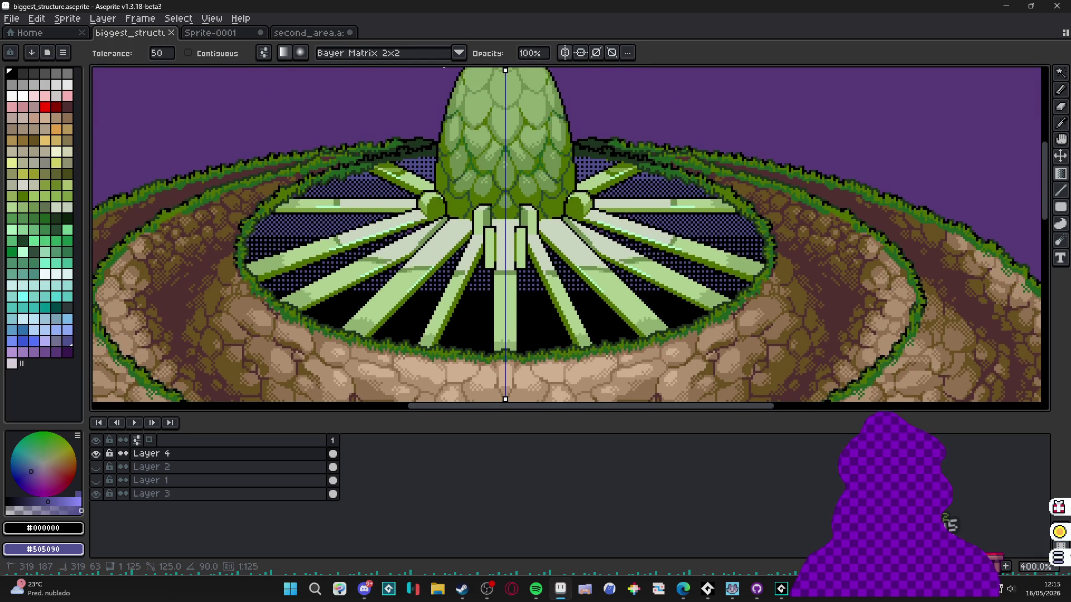
scroll(448, 82, down, 4)
drag(402, 78, 411, 400)
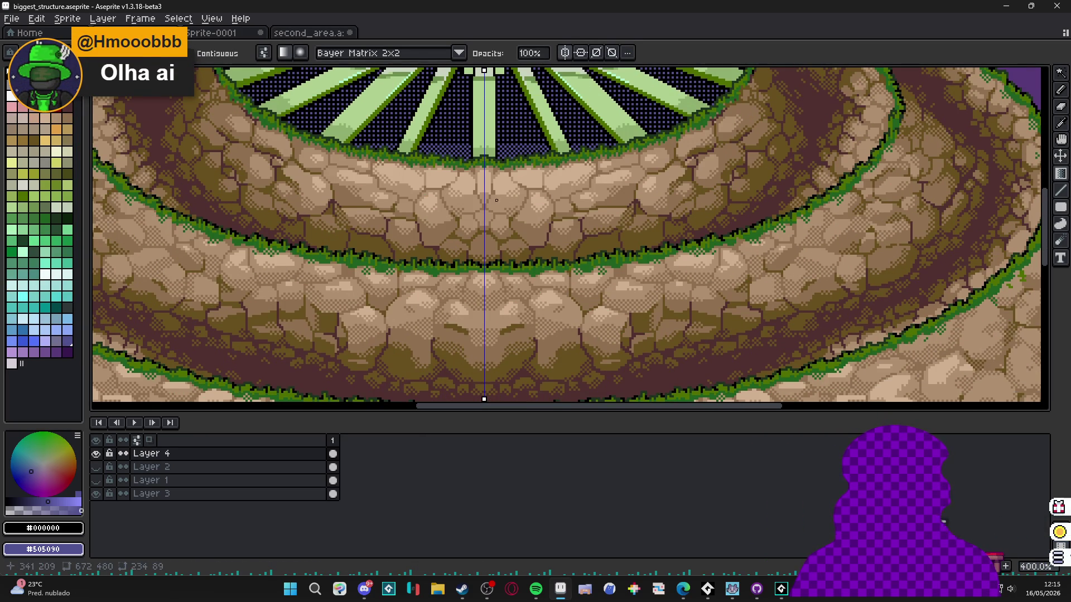
scroll(496, 207, down, 1)
drag(506, 143, 505, 317)
key(ctrl+z)
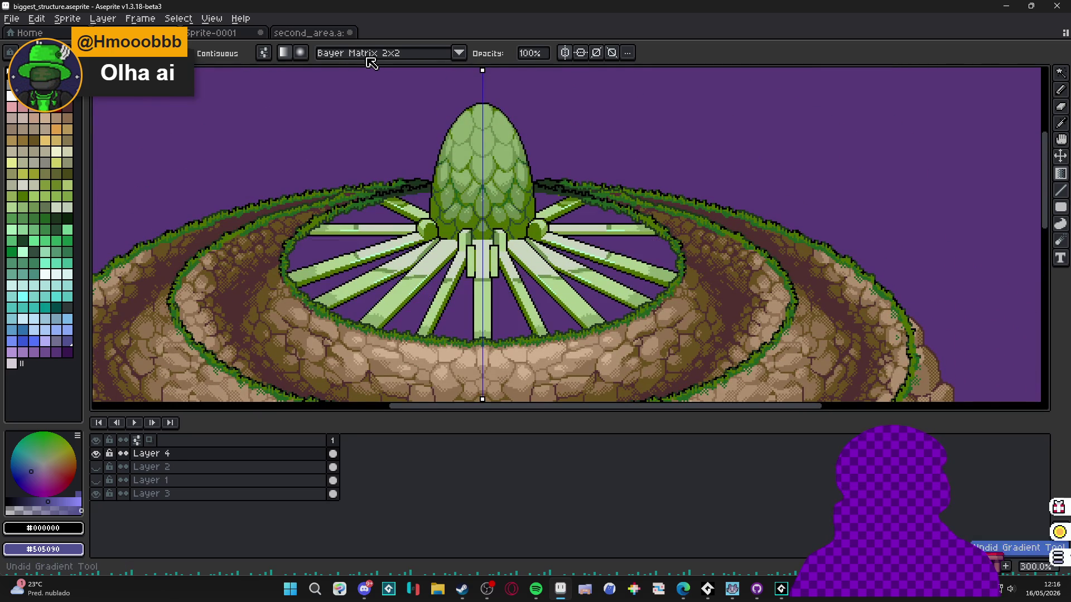
- Redraw the spoke-gap gradient with Bayer Matrix 4x4 dithering and select the whole sprite
click(371, 54)
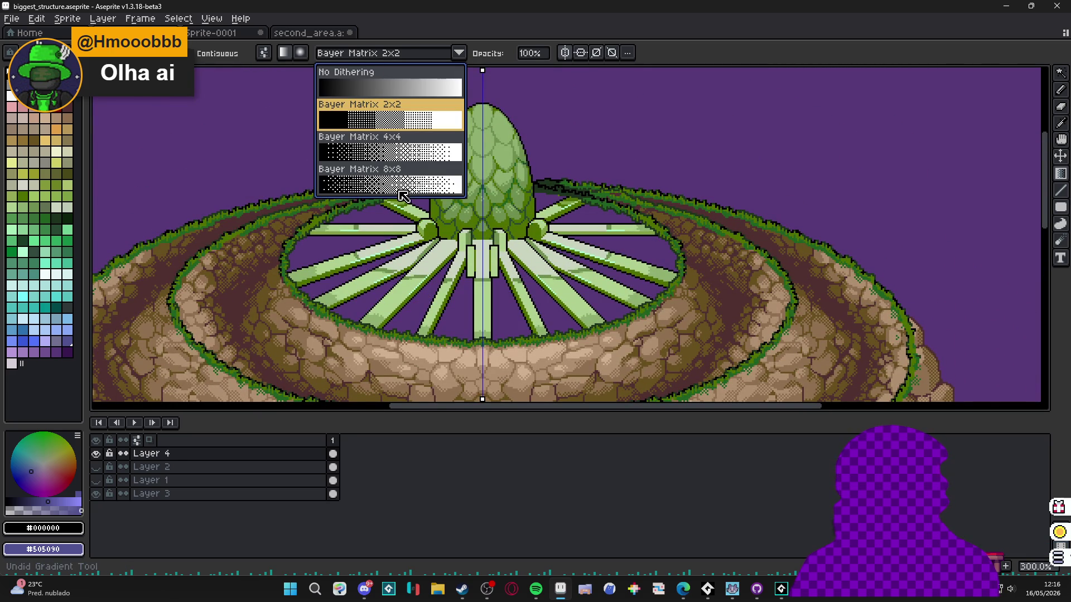
click(411, 159)
mouse_move(411, 198)
mouse_down()
mouse_move(410, 400)
mouse_move(408, 313)
mouse_up()
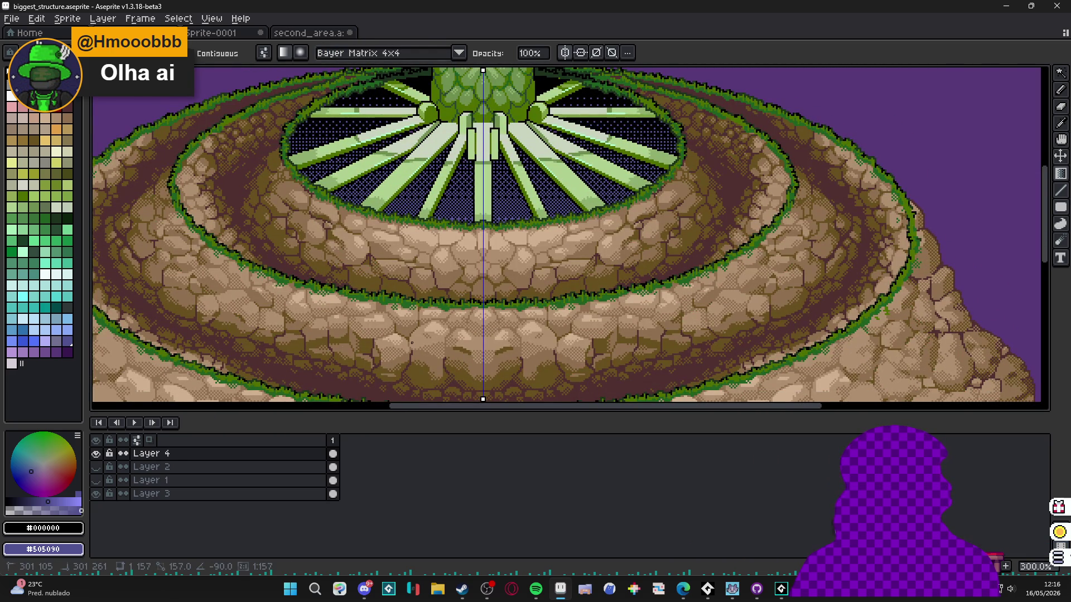
scroll(454, 209, down, 1)
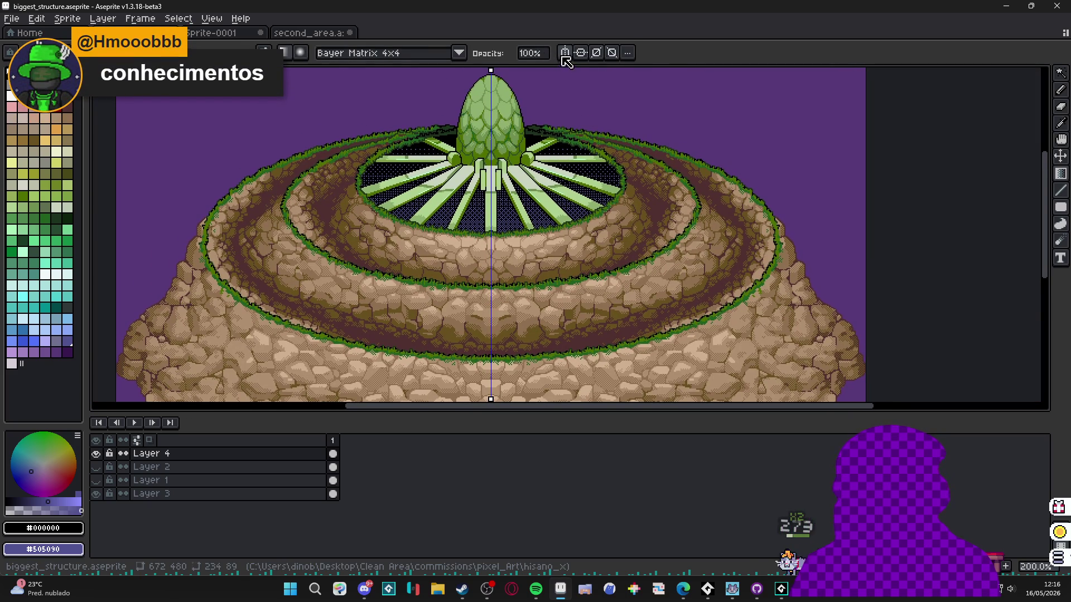
scroll(504, 243, down, 1)
scroll(504, 243, down, 1)
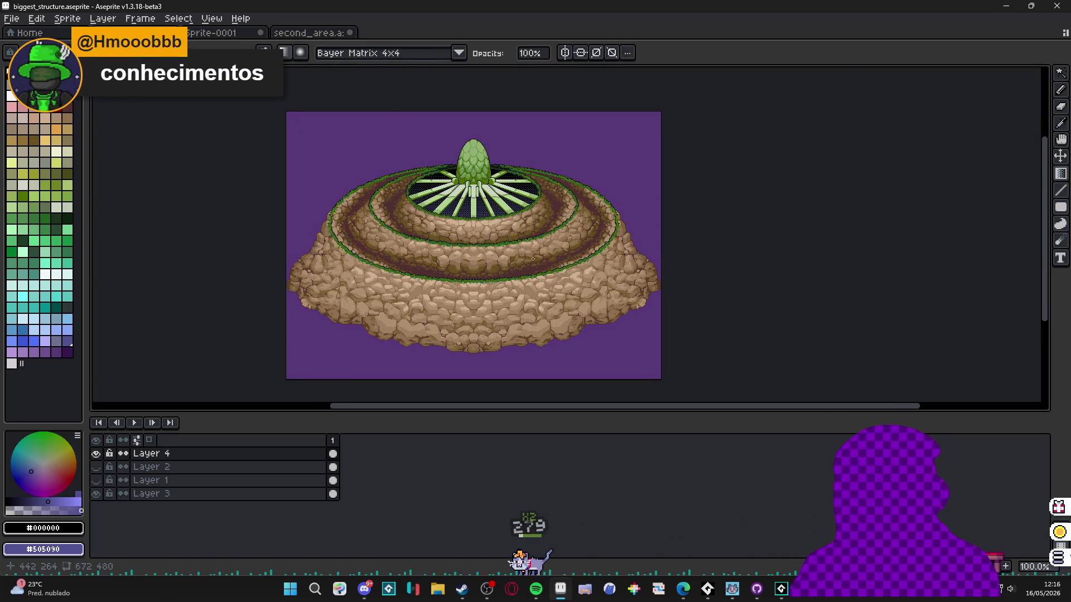
scroll(517, 260, up, 1)
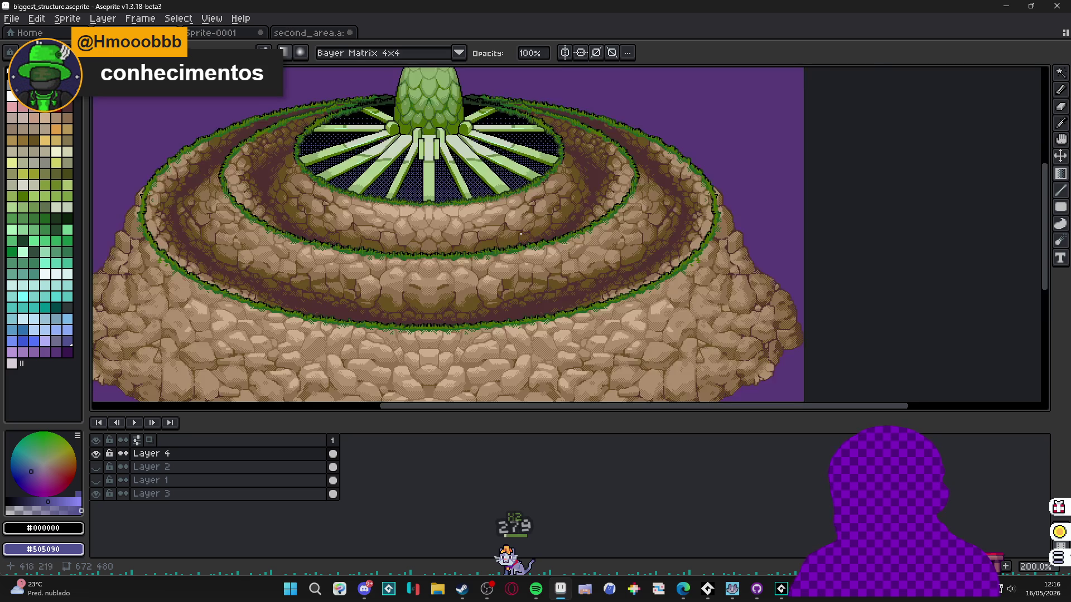
key(ctrl+a)
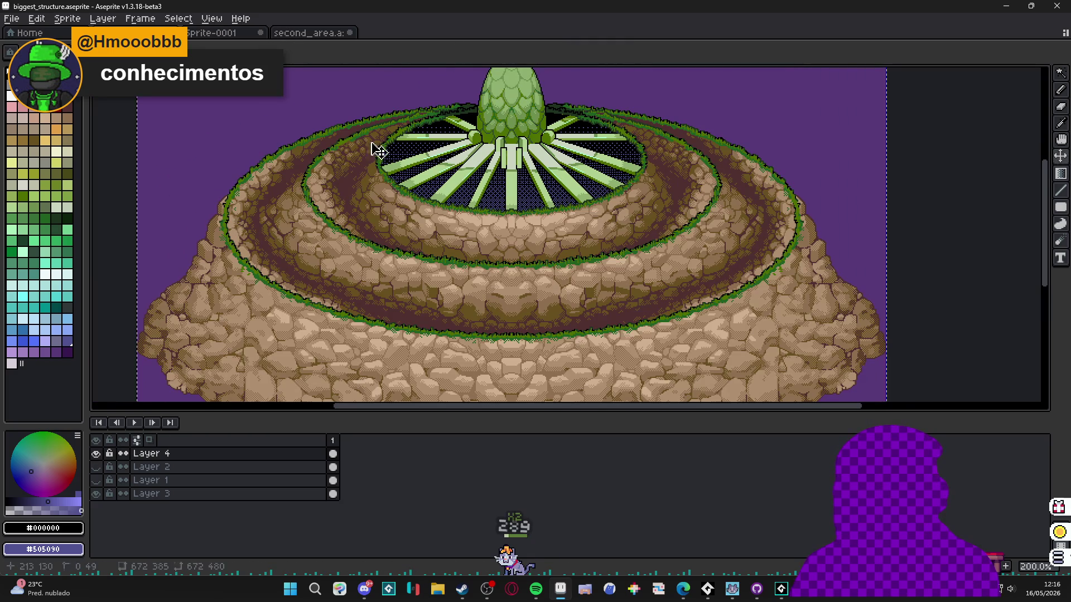
click(234, 40)
- On second_area, hide the old island on Layer 0 Copy and make Layer 0 active
click(309, 33)
scroll(511, 234, down, 3)
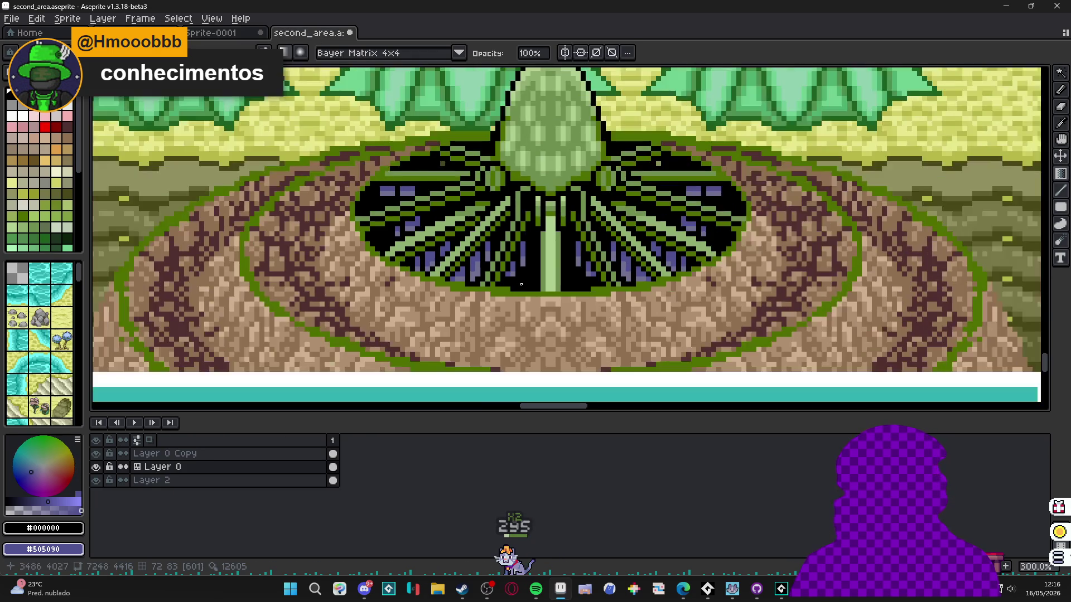
scroll(551, 299, down, 1)
ctrl+click(551, 298)
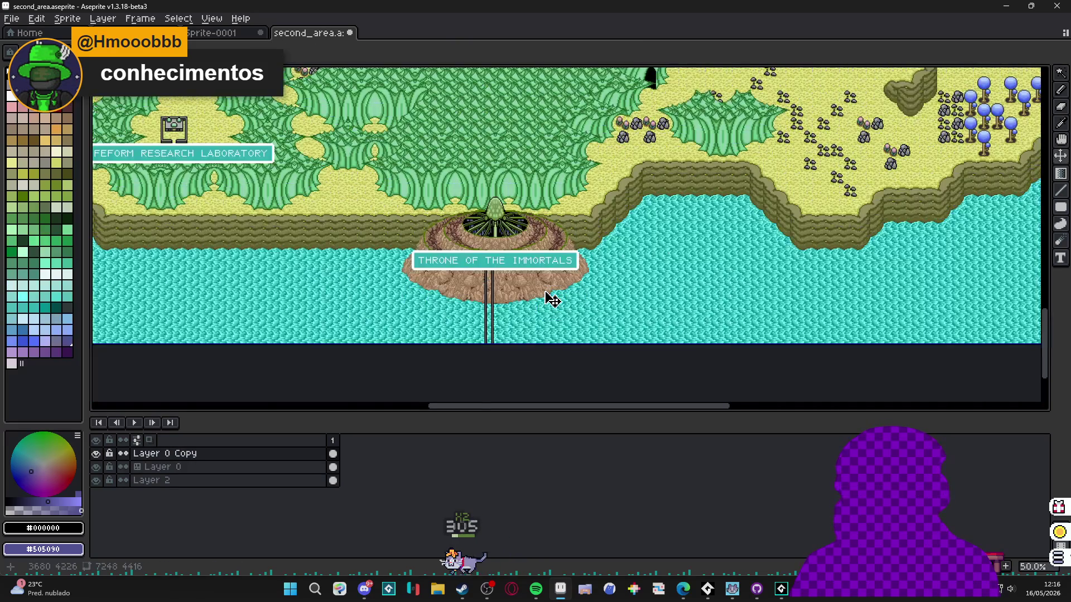
scroll(552, 300, up, 1)
click(96, 453)
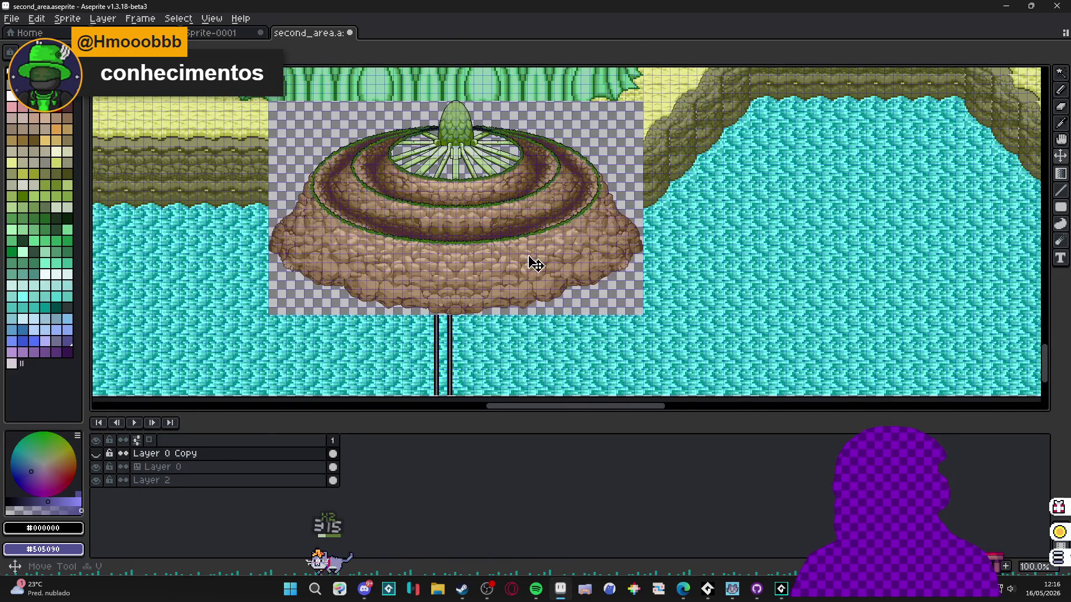
ctrl+click(544, 275)
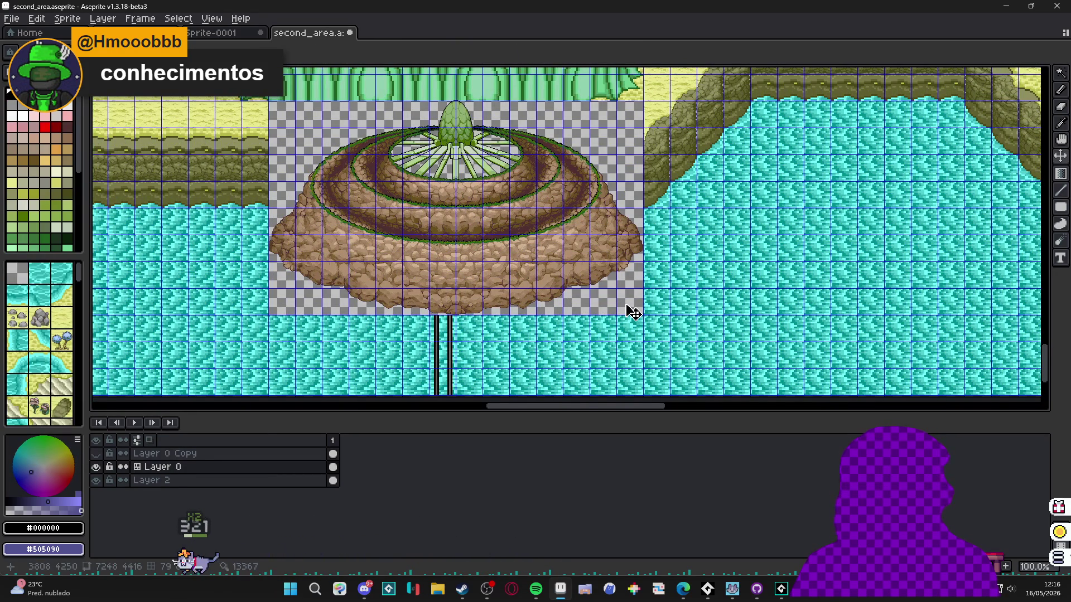
- Paste the finished island onto Layer 0 and nudge it up and left
key(m)
key(ctrl+x)
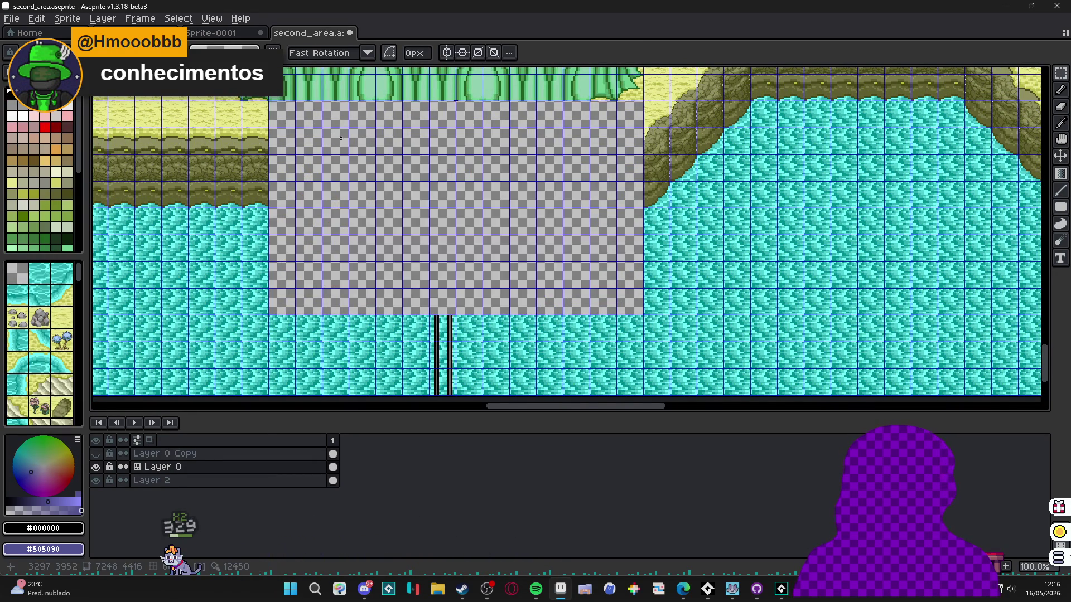
key(ctrl+v)
key(shift+Up)
key(shift+Up)
key(shift+Up)
key(shift+Left)
key(shift+Left)
key(shift+Left)
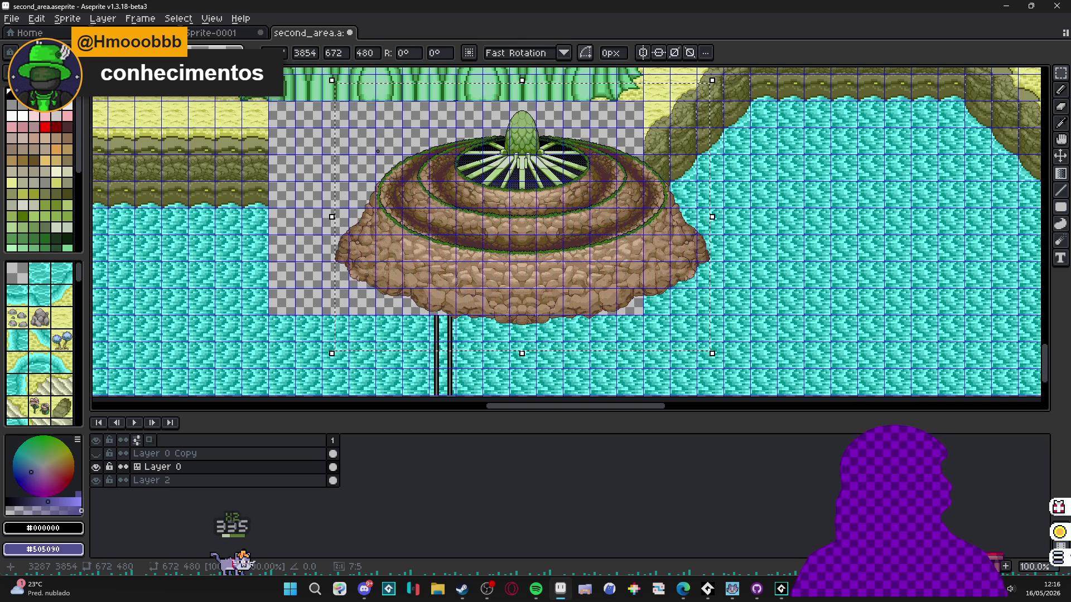